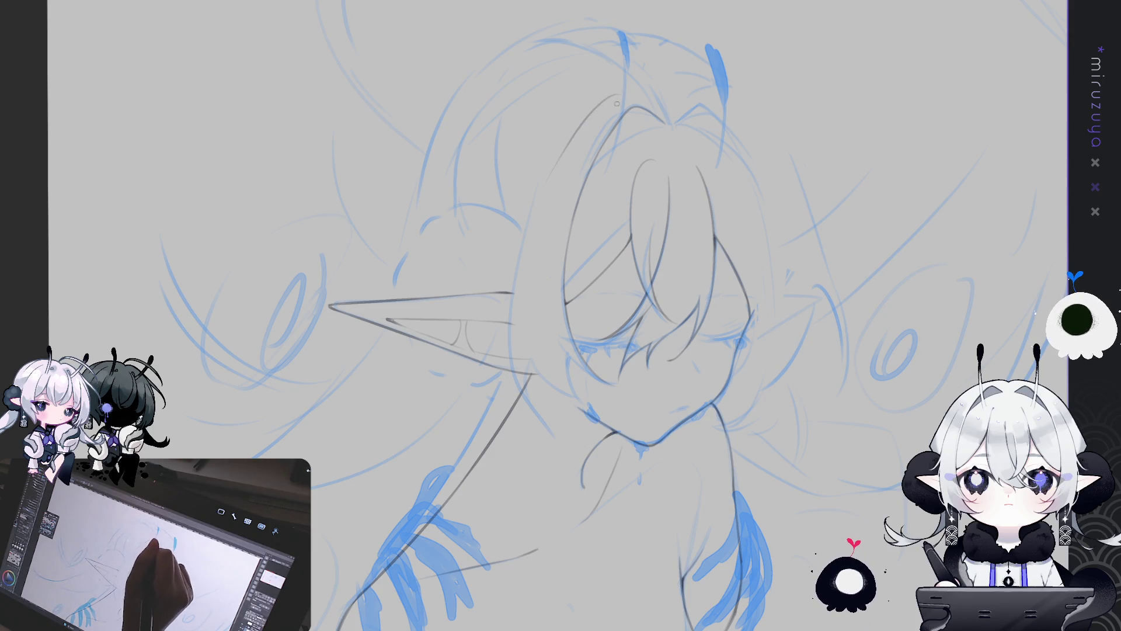
Draw a long pencil line down the left side of the face, then mirror and tilt the view to check it
mouse_move(614, 98)
left_mouse_down()
mouse_move(555, 175)
mouse_move(543, 452)
left_mouse_up()
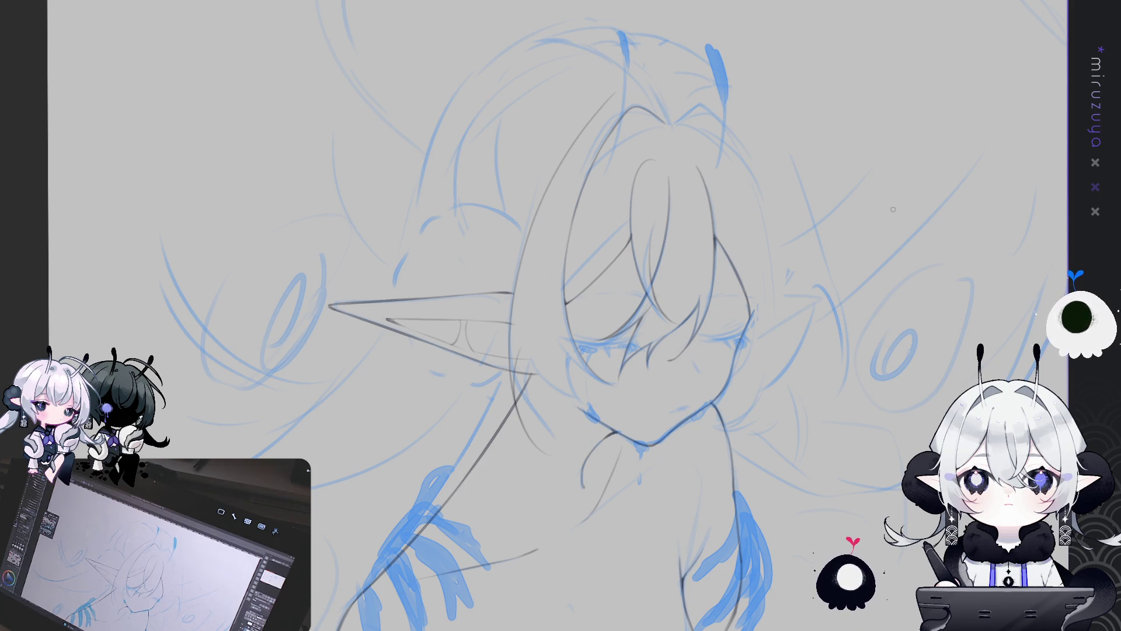
key("h")
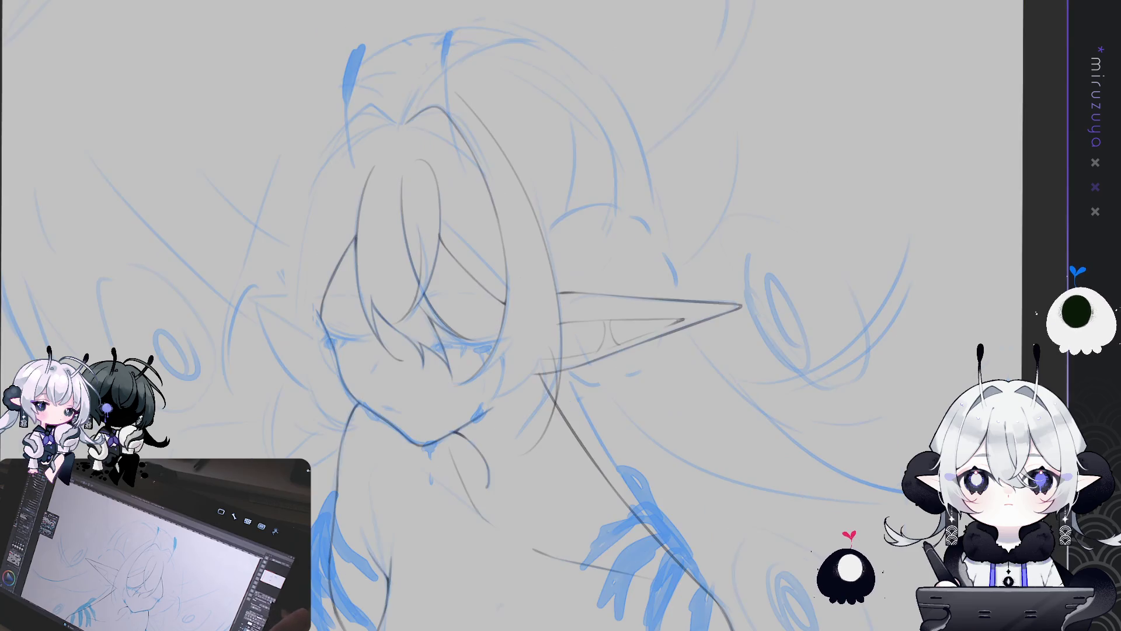
mouse_move(911, 356)
left_mouse_down()
mouse_move(904, 377)
mouse_move(980, 262)
left_mouse_up()
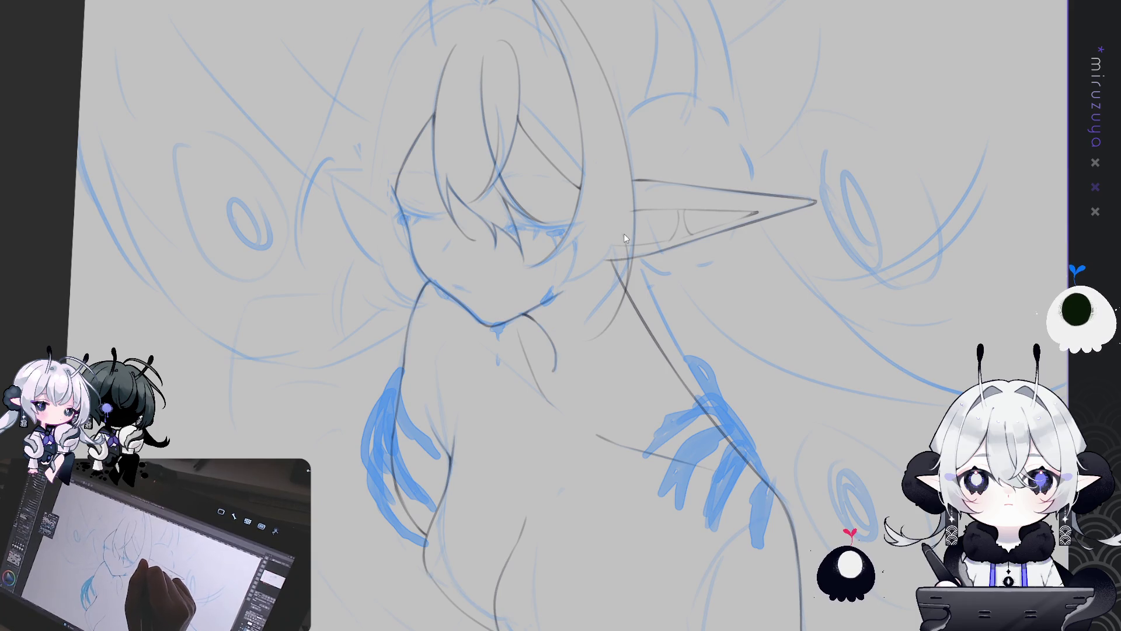
Add a small pencil loop below the ear, then unflip the view and turn it onto the face
left_click_drag(619, 257, 597, 331)
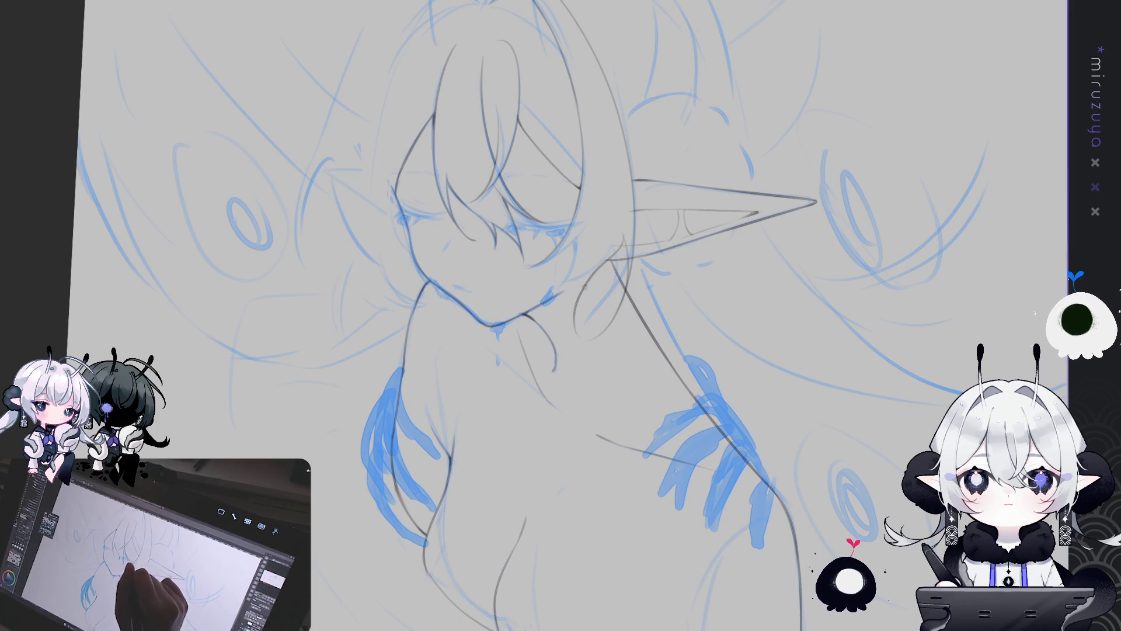
key("m")
left_click_drag(514, 245, 554, 209)
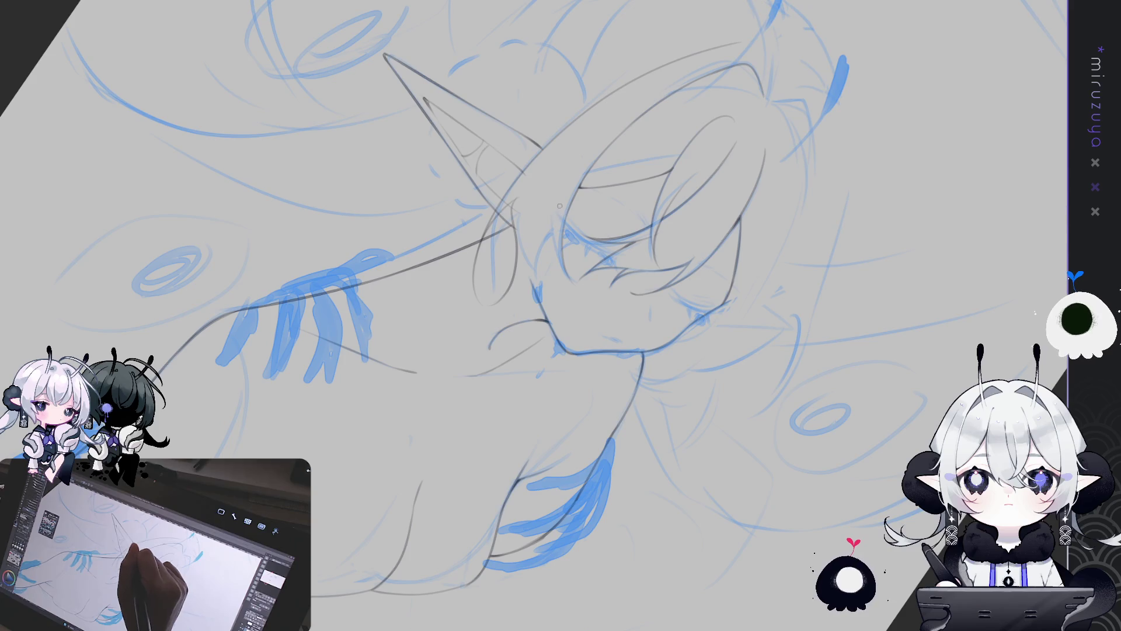
Redraw the face stroke three times with the pencil, undoing each unsatisfying attempt
key("ctrl+z")
left_click_drag(578, 177, 561, 252)
key("ctrl+z")
left_click_drag(606, 113, 562, 255)
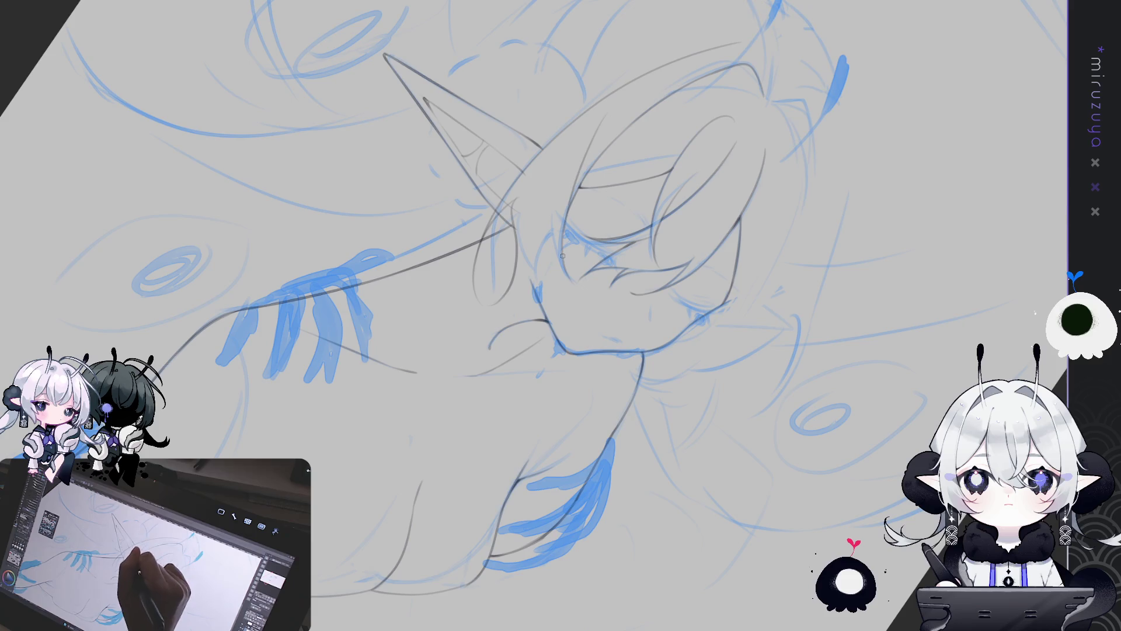
key("ctrl+z")
mouse_move(591, 140)
left_mouse_down()
mouse_move(560, 202)
mouse_move(546, 314)
left_mouse_up()
key("ctrl+z")
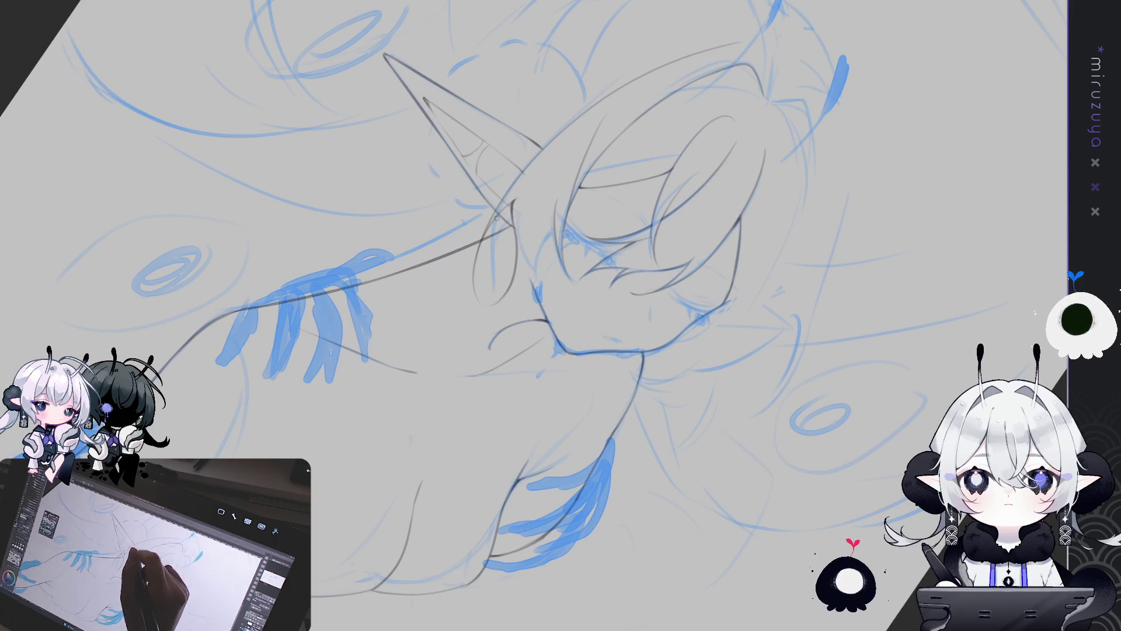
Trace a thin pencil line along the face and eye contour, then mirror and rotate the view to review it
left_click_drag(546, 280, 554, 234)
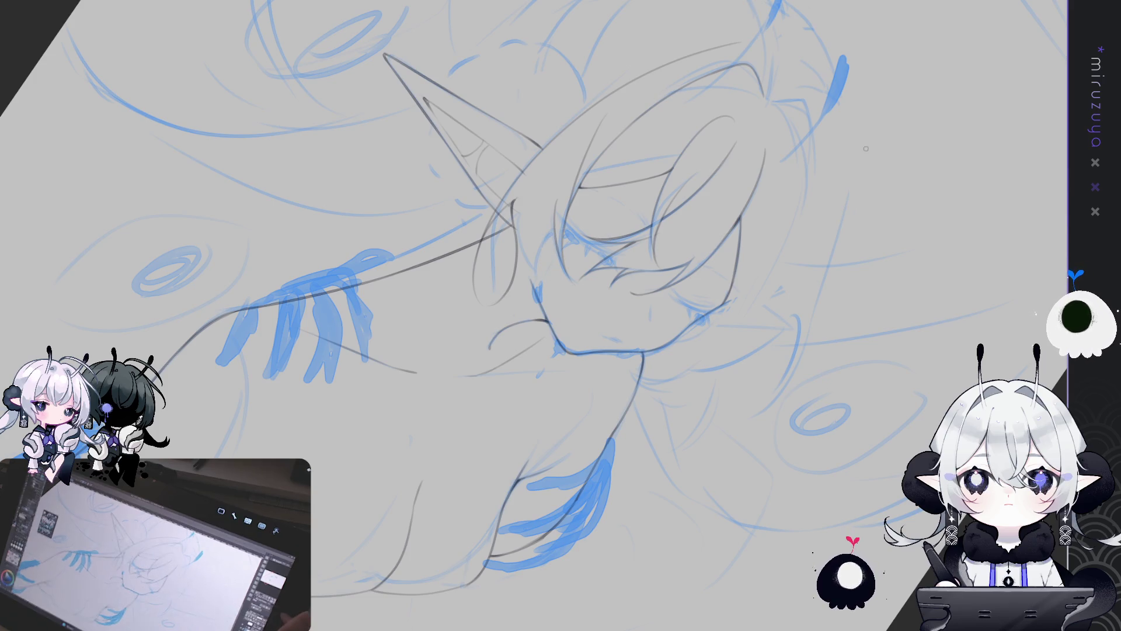
key("h")
key("minus")
key("minus")
key("minus")
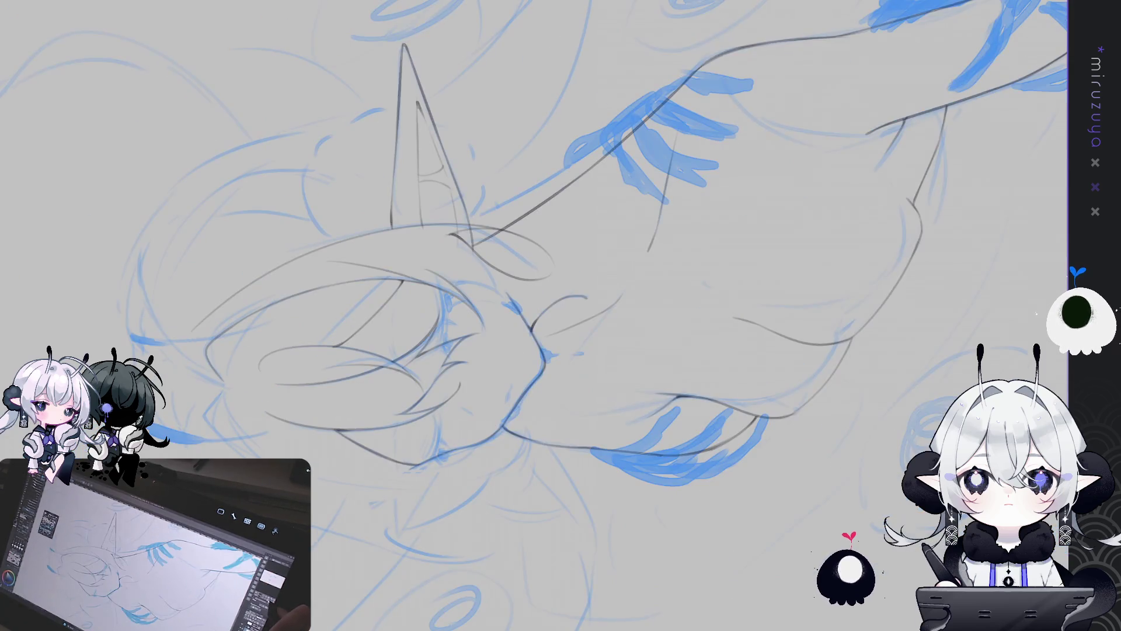
key("asciicircum")
key("asciicircum")
key("asciicircum")
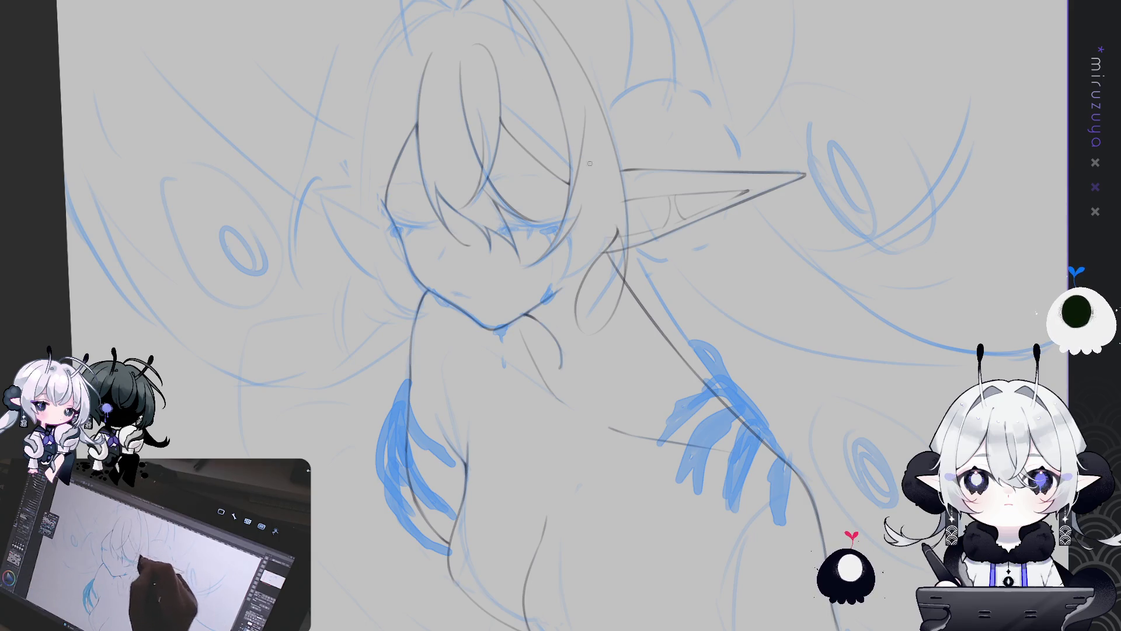
Unflip and zoom onto the face, darken the short jaw line under the ear, then mirror the view
key("h")
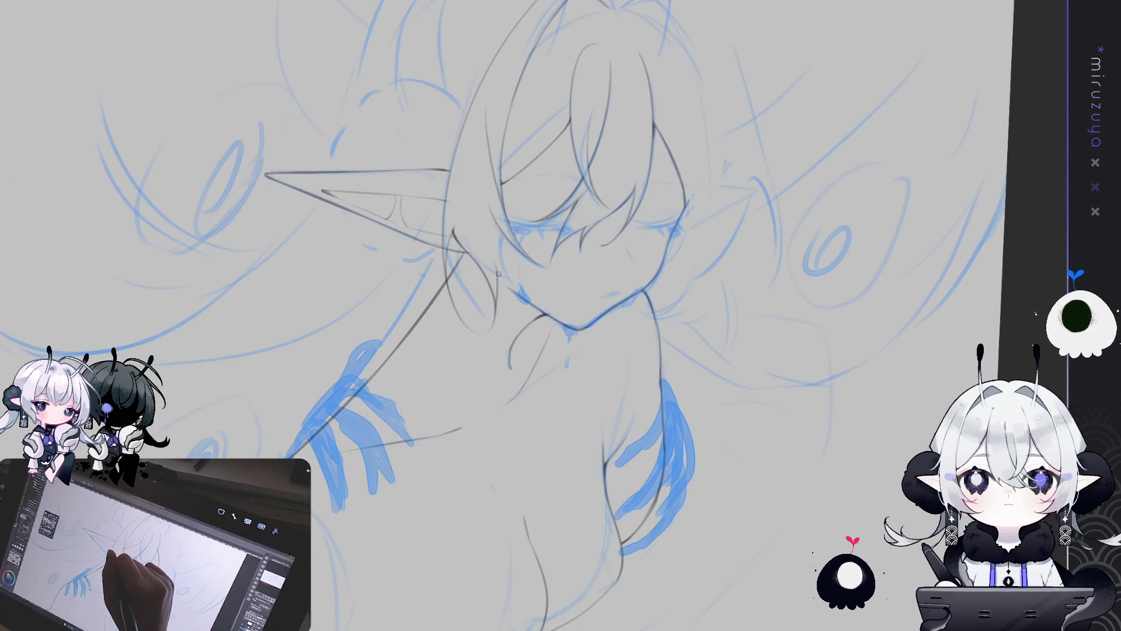
left_click_drag(500, 294, 533, 260)
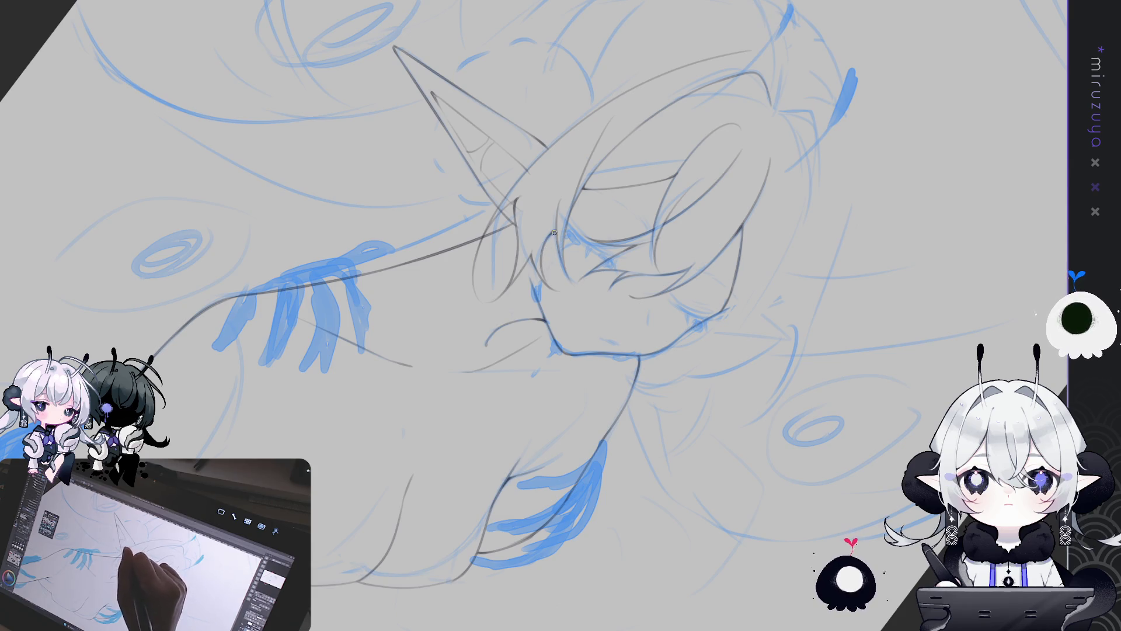
left_click_drag(617, 461, 498, 224)
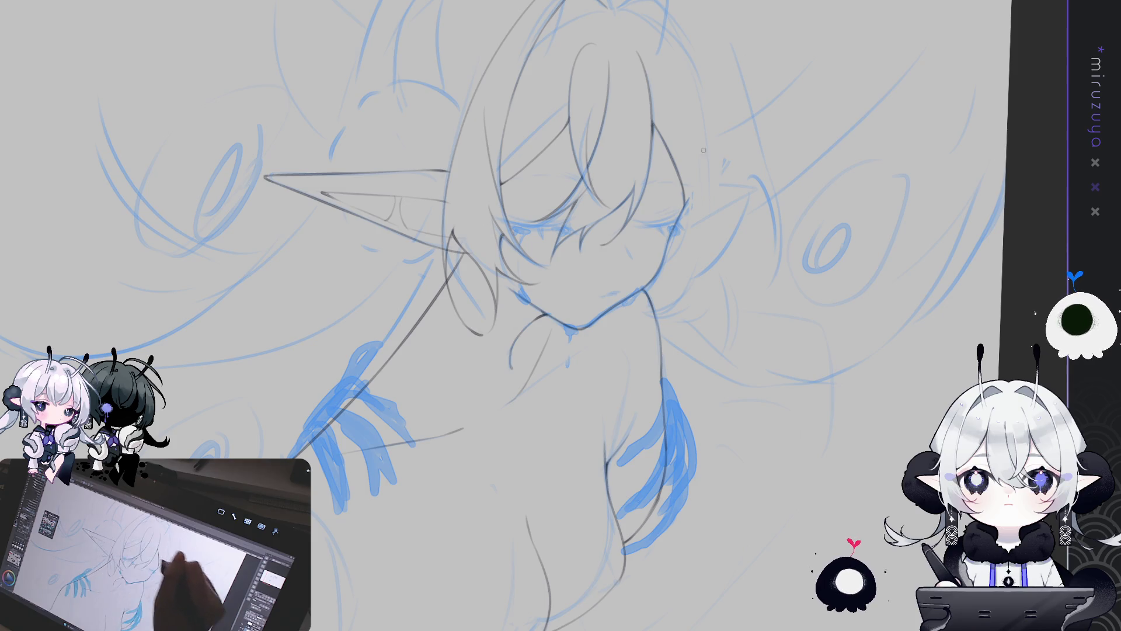
left_click_drag(838, 153, 468, 292)
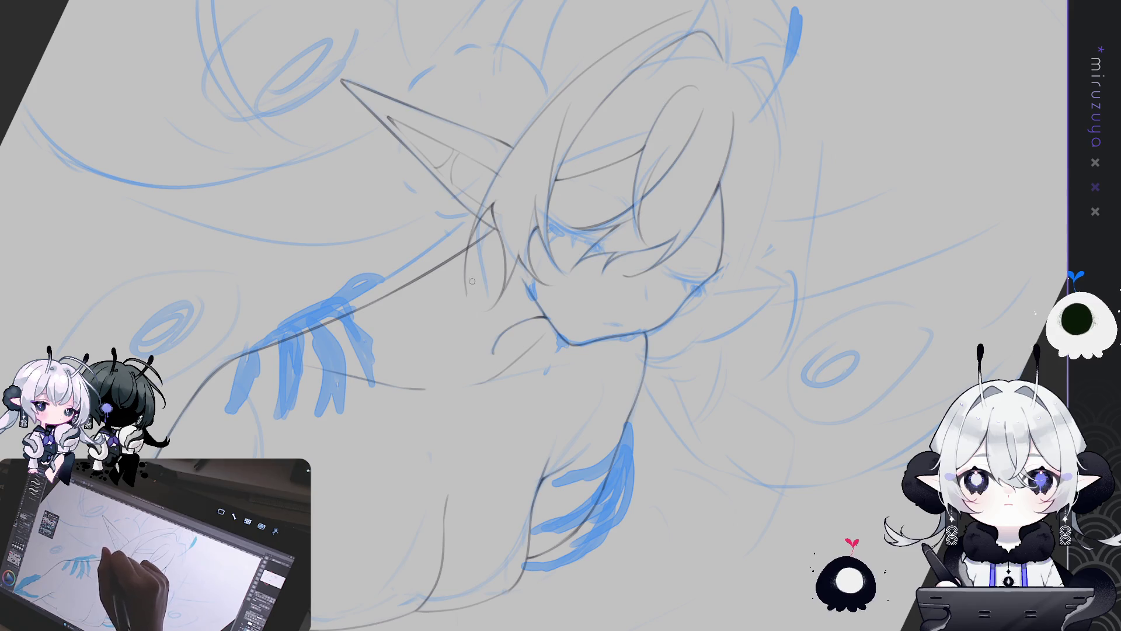
left_click_drag(466, 285, 469, 301)
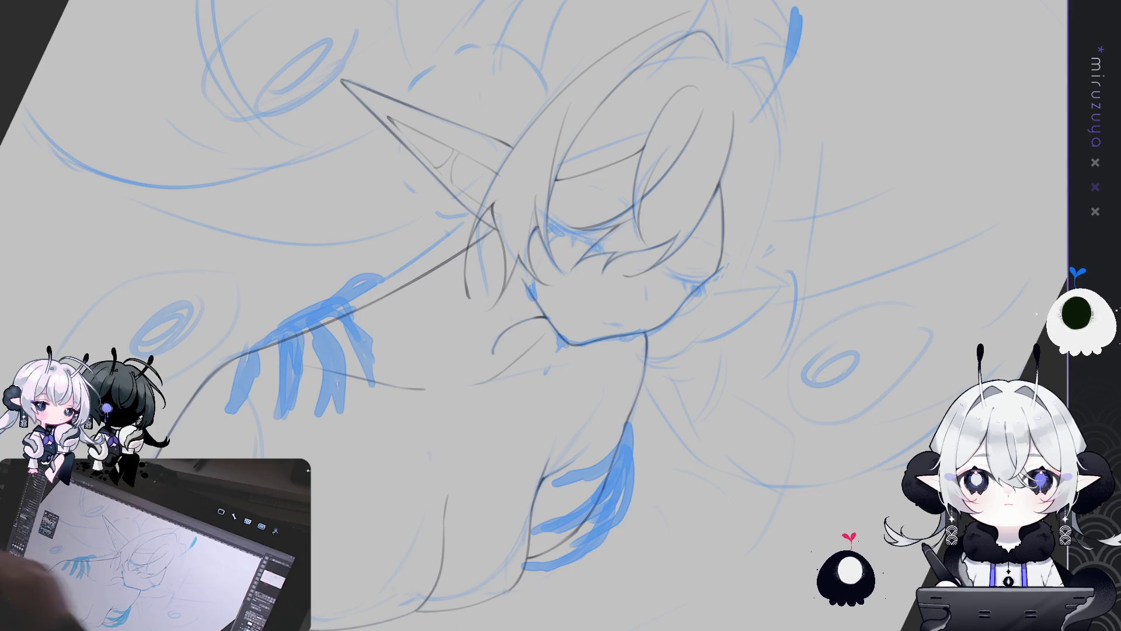
mouse_move(760, 390)
left_mouse_down()
mouse_move(655, 564)
mouse_move(796, 423)
left_mouse_up()
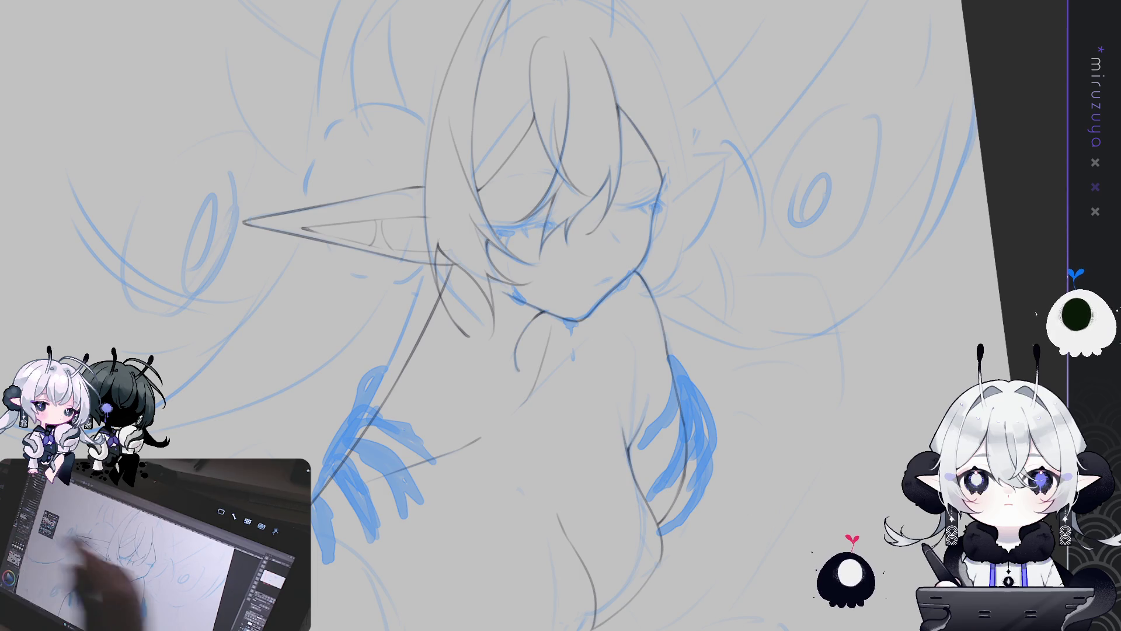
key("h")
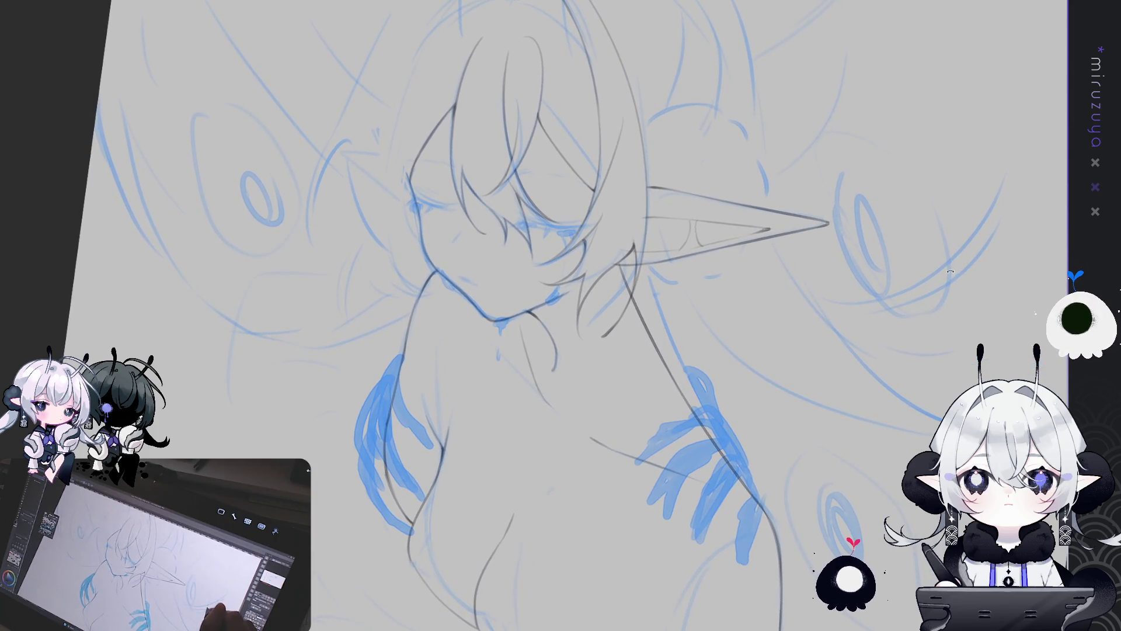
With the view mirrored and rotated clockwise, draw a line down from under the ear, then undo it
key("h")
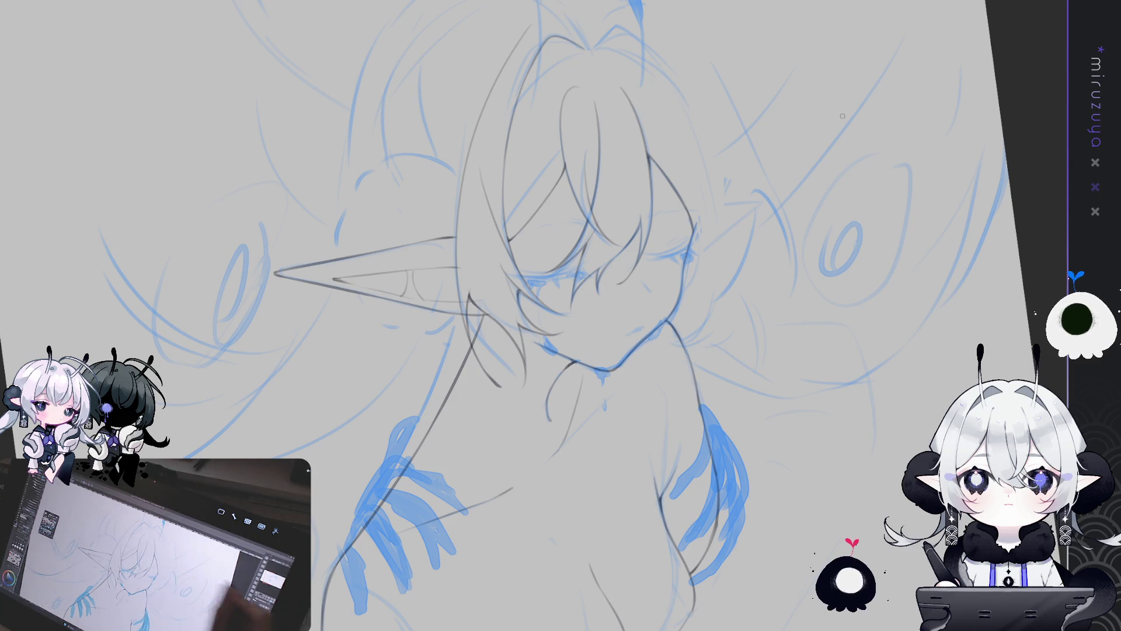
key("h")
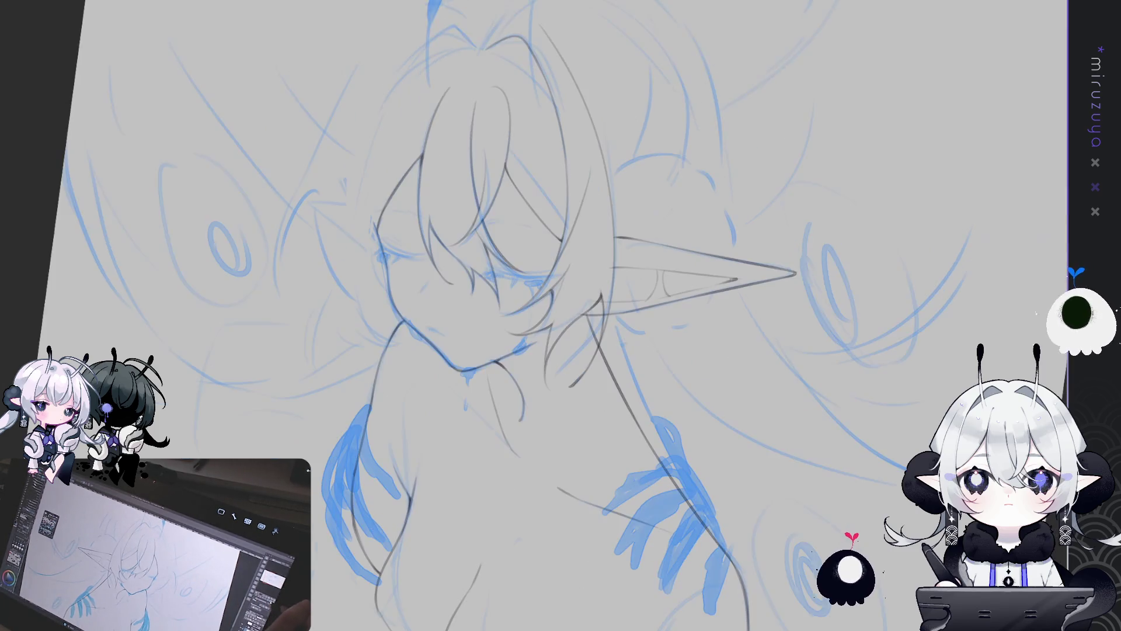
key("6")
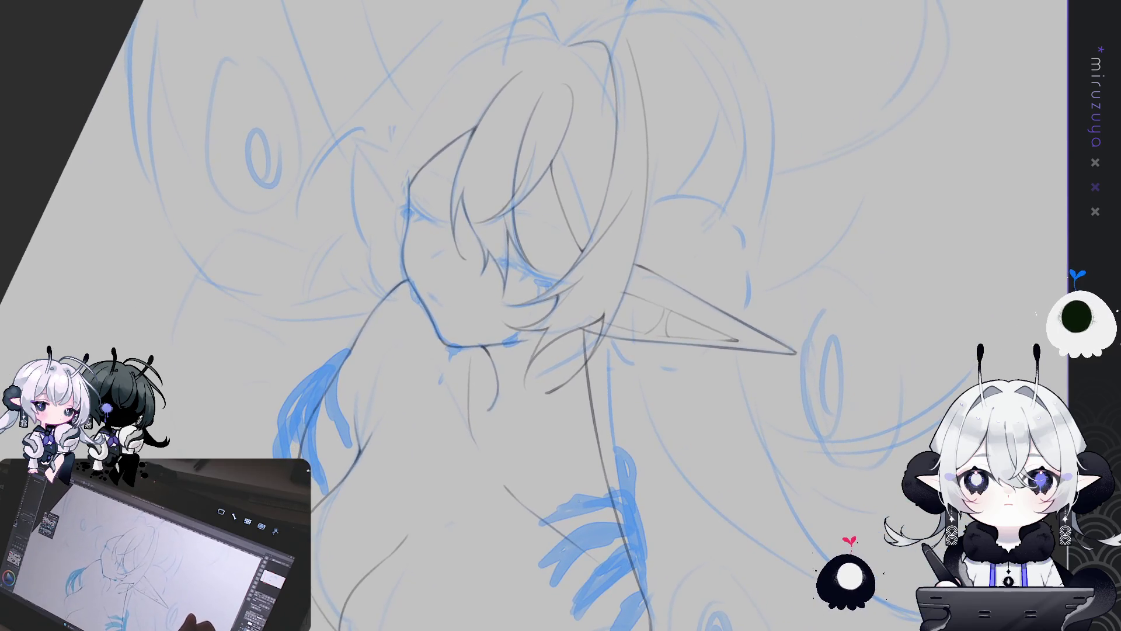
key("6")
mouse_move(771, 431)
left_mouse_down()
mouse_move(790, 445)
mouse_move(804, 435)
left_mouse_up()
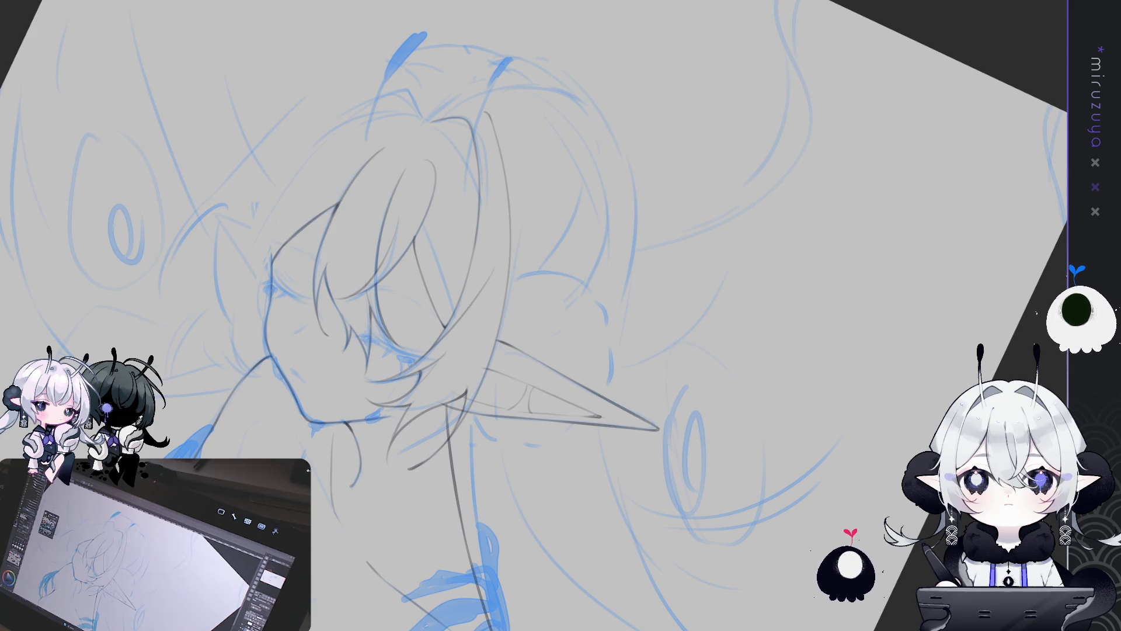
mouse_move(746, 385)
left_mouse_down()
mouse_move(817, 317)
mouse_move(787, 383)
left_mouse_up()
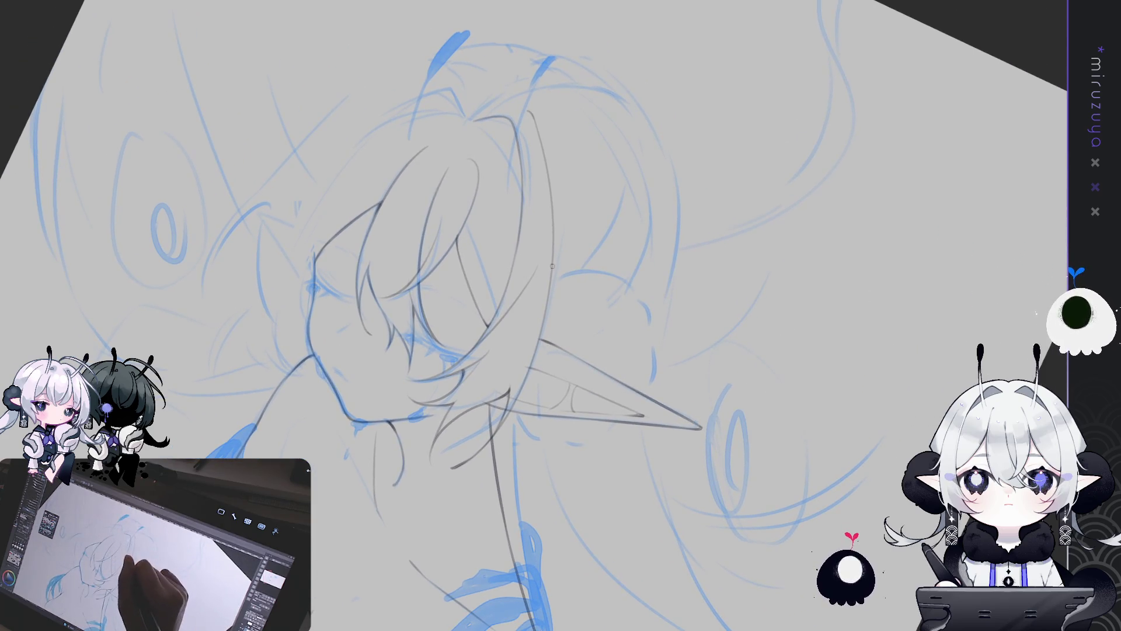
left_click_drag(552, 263, 548, 394)
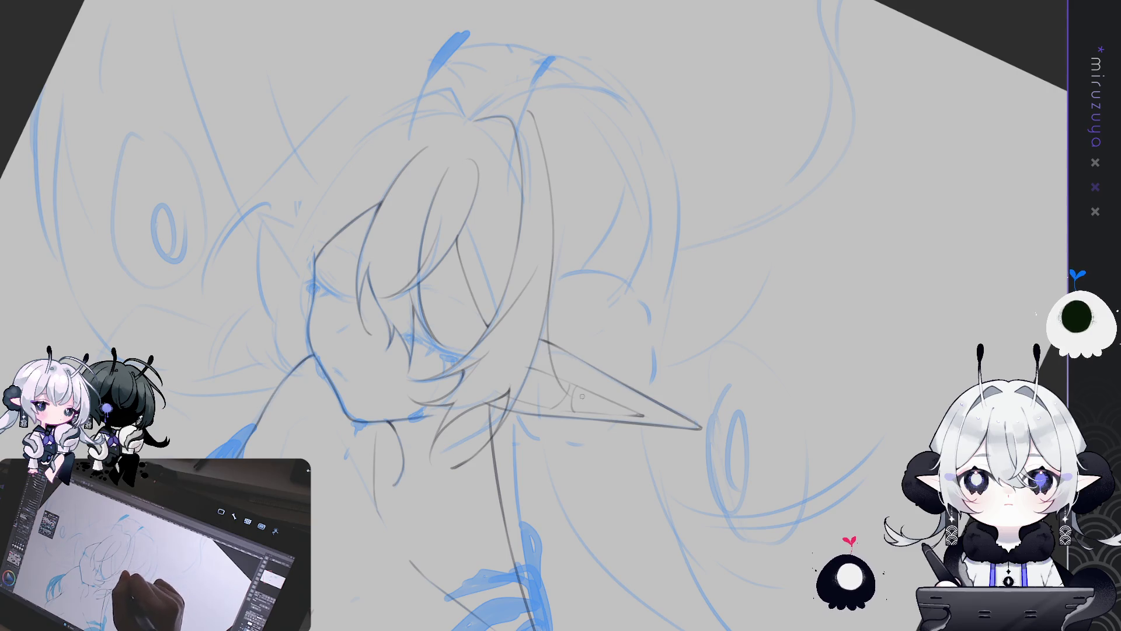
key("ctrl+z")
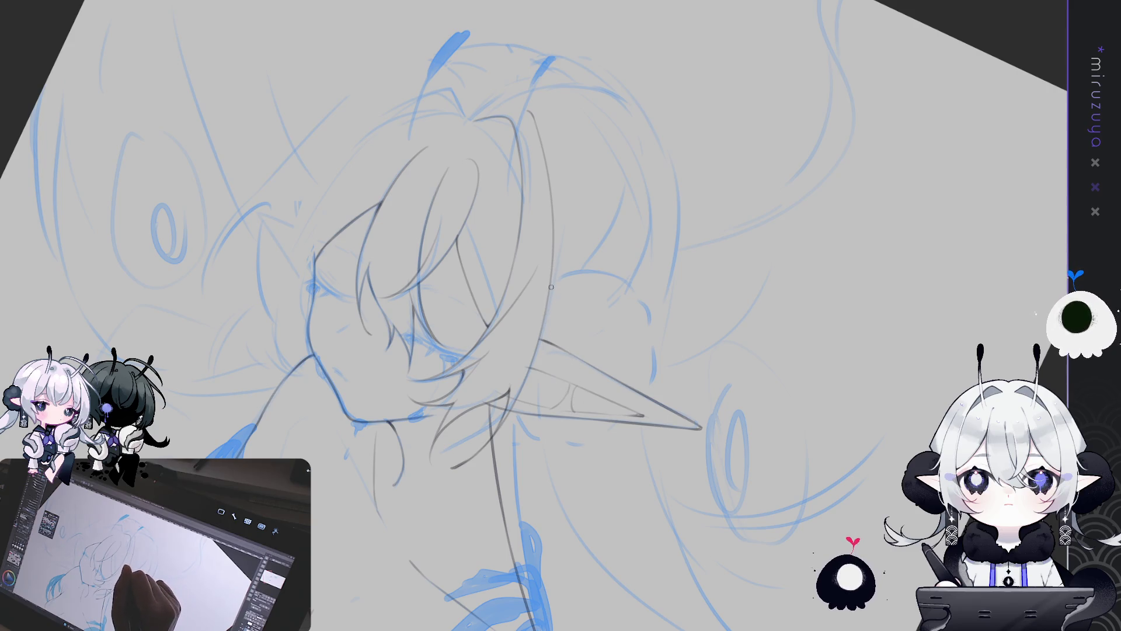
Redraw the neck line below the ear toward the shoulder in shorter strokes
left_click_drag(550, 321, 548, 396)
left_click_drag(543, 325, 556, 450)
key("ctrl+z")
mouse_move(542, 320)
left_mouse_down()
mouse_move(537, 418)
mouse_move(533, 360)
left_mouse_up()
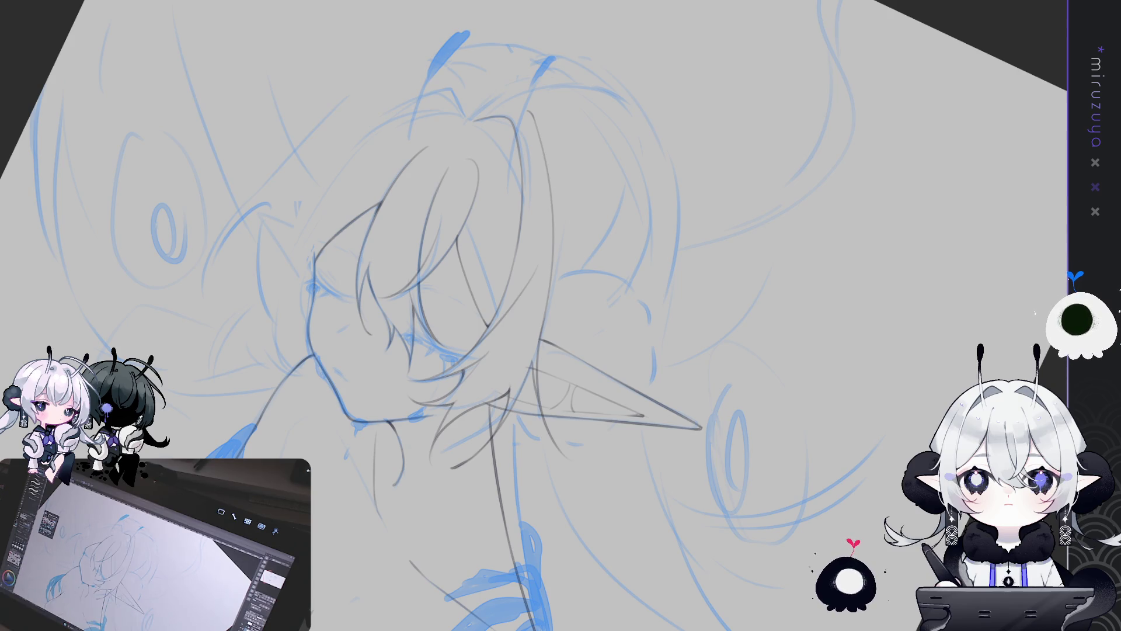
mouse_move(701, 467)
left_mouse_down()
mouse_move(753, 501)
mouse_move(655, 420)
left_mouse_up()
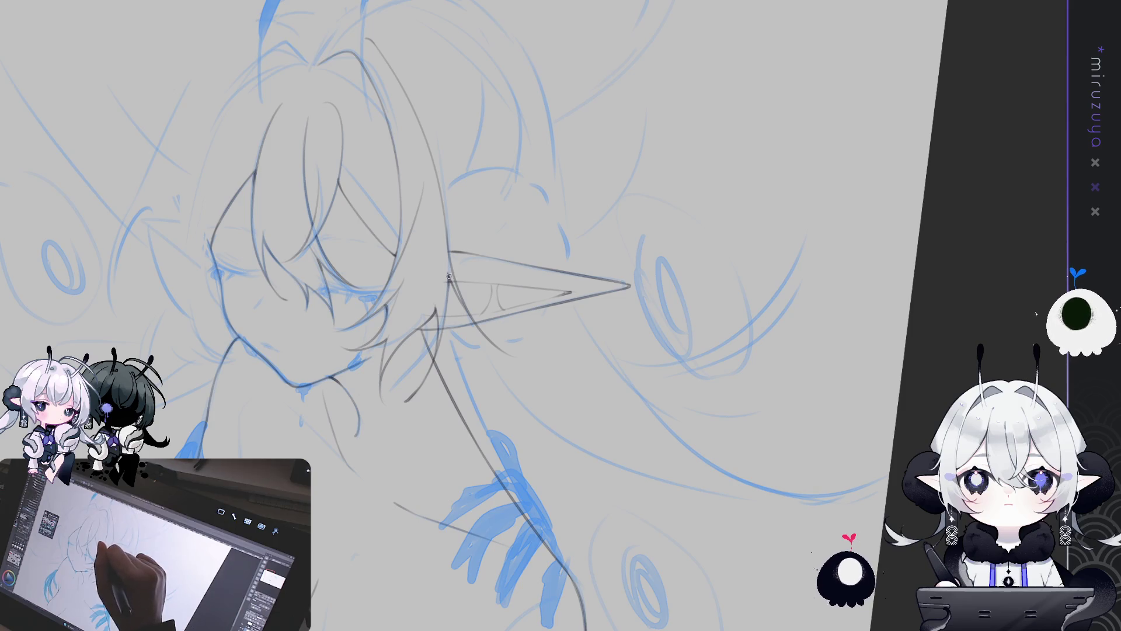
Turn the view upright, enlarge the head, and trace a faint pencil line along the ear outline
mouse_move(449, 276)
left_mouse_down()
mouse_move(494, 328)
mouse_move(490, 291)
left_mouse_up()
mouse_move(470, 340)
left_mouse_down()
mouse_move(543, 263)
mouse_move(651, 180)
mouse_move(658, 263)
mouse_move(696, 227)
mouse_move(544, 149)
left_mouse_up()
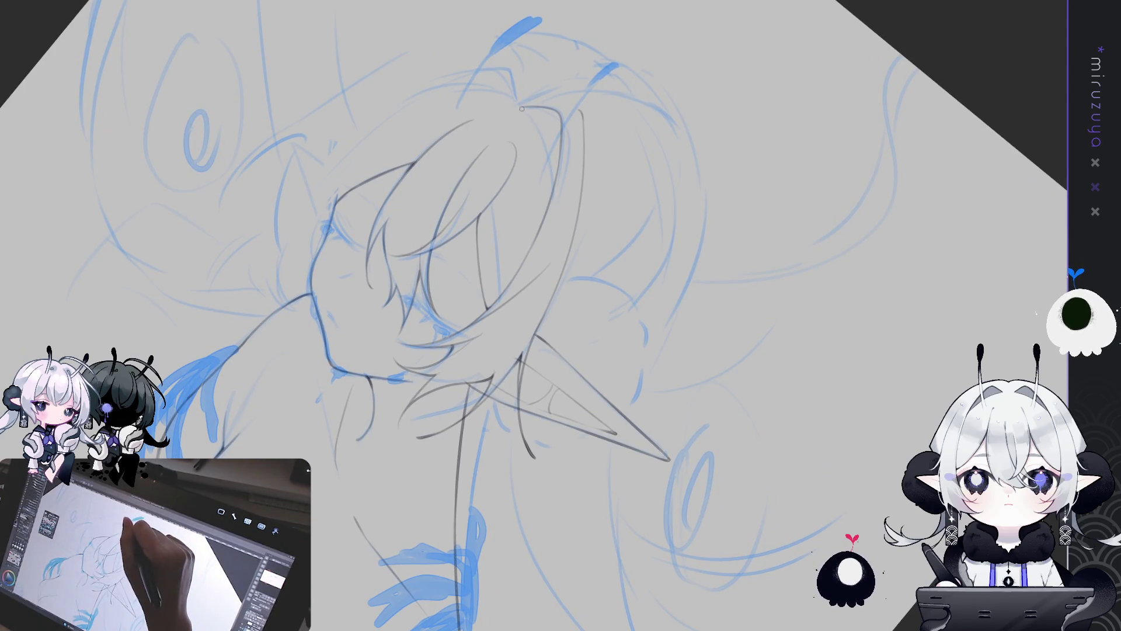
left_click_drag(542, 137, 550, 189)
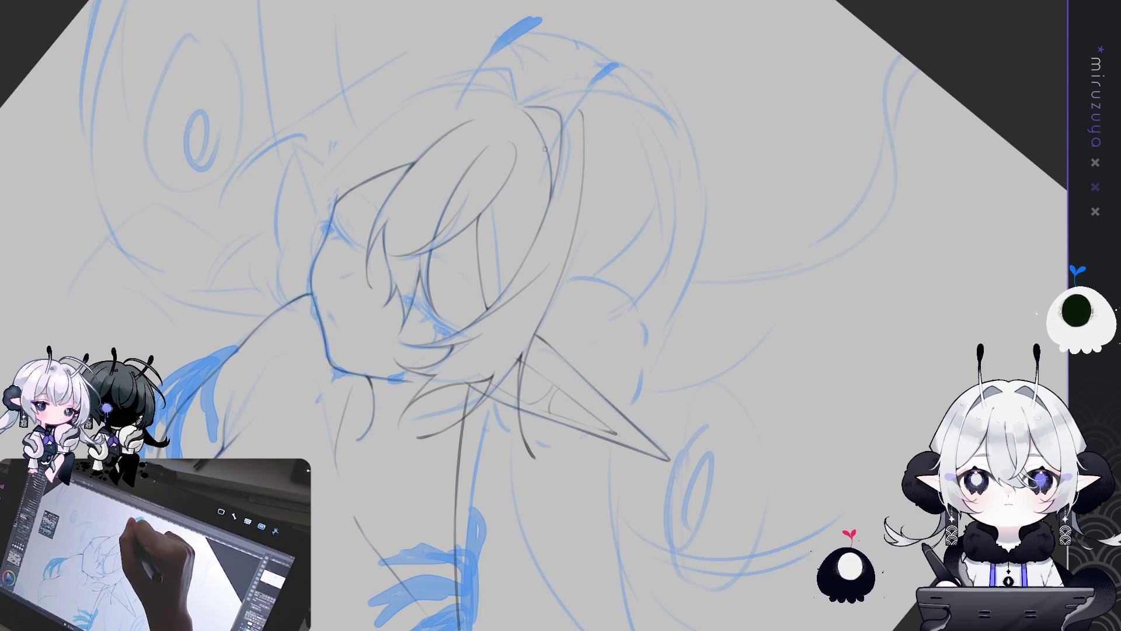
mouse_move(548, 198)
left_mouse_down()
mouse_move(570, 434)
mouse_move(470, 209)
left_mouse_up()
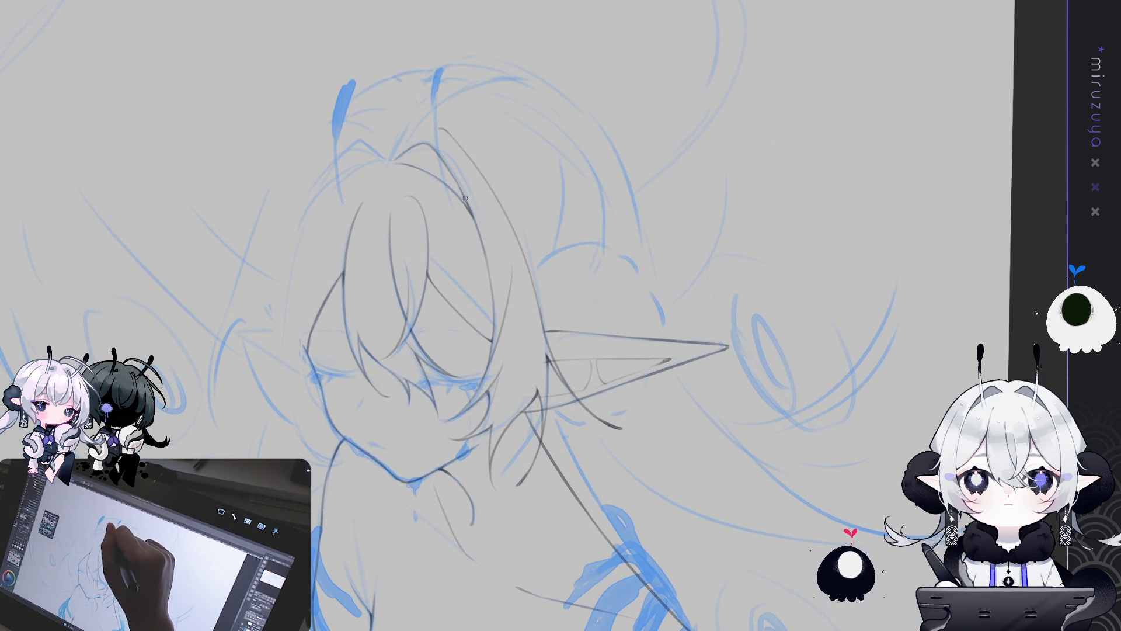
mouse_move(471, 209)
left_mouse_down()
mouse_move(536, 429)
mouse_move(453, 288)
left_mouse_up()
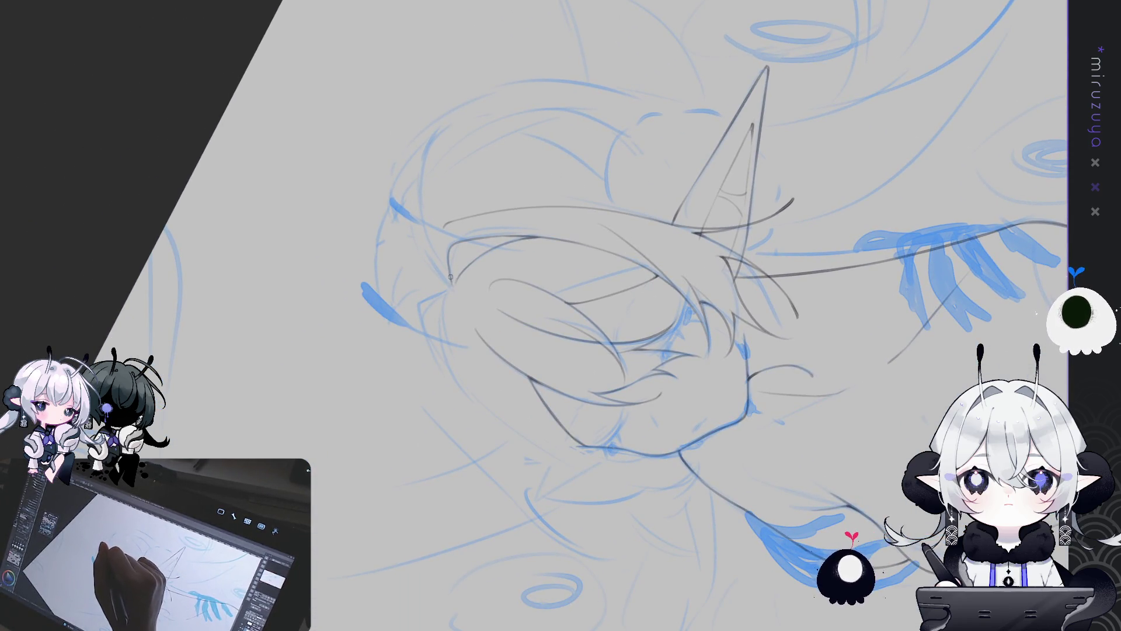
Rotate the view back toward upright after drawing along the ear
mouse_move(453, 290)
left_mouse_down()
mouse_move(827, 429)
mouse_move(622, 452)
left_mouse_up()
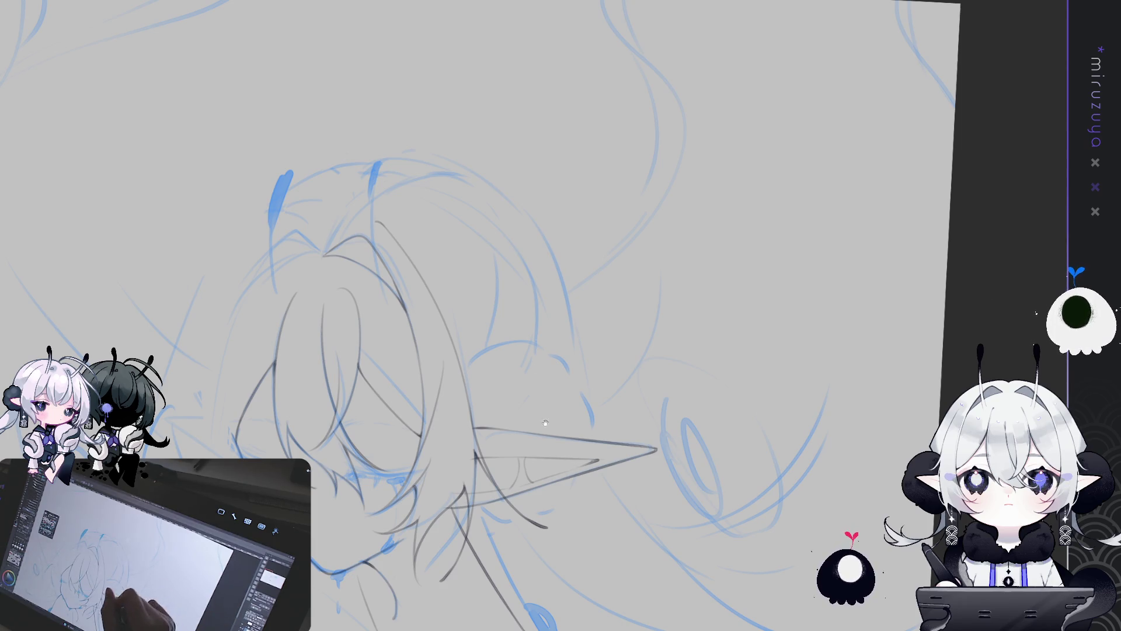
Reset the view, mirror-check the proportions, and try a short head-top stroke, undoing it
key("ctrl+0")
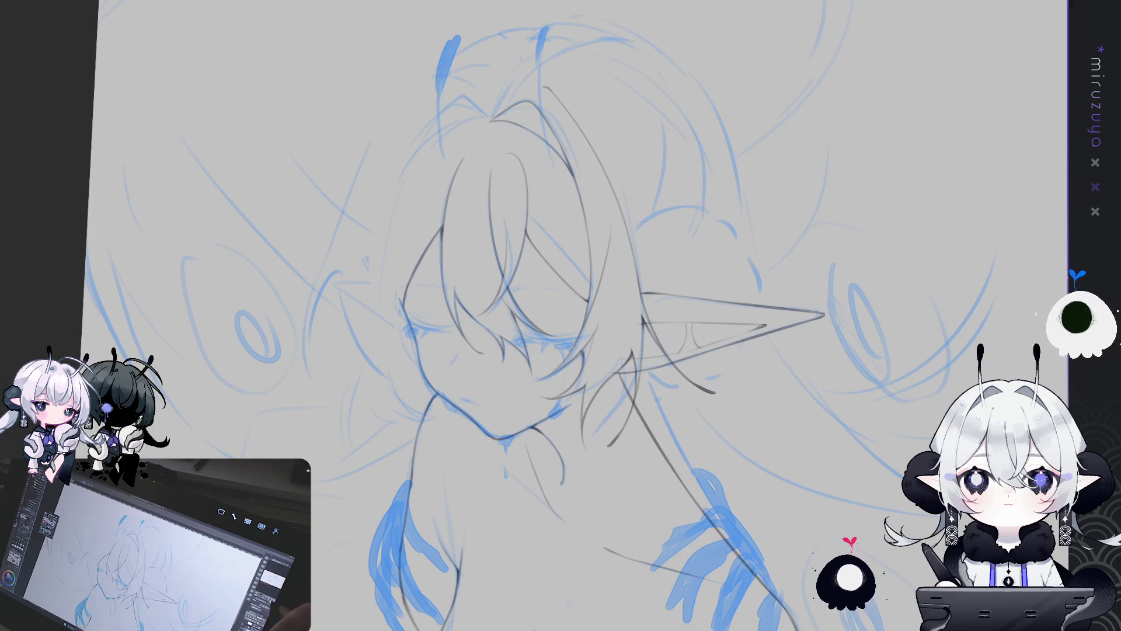
key("h")
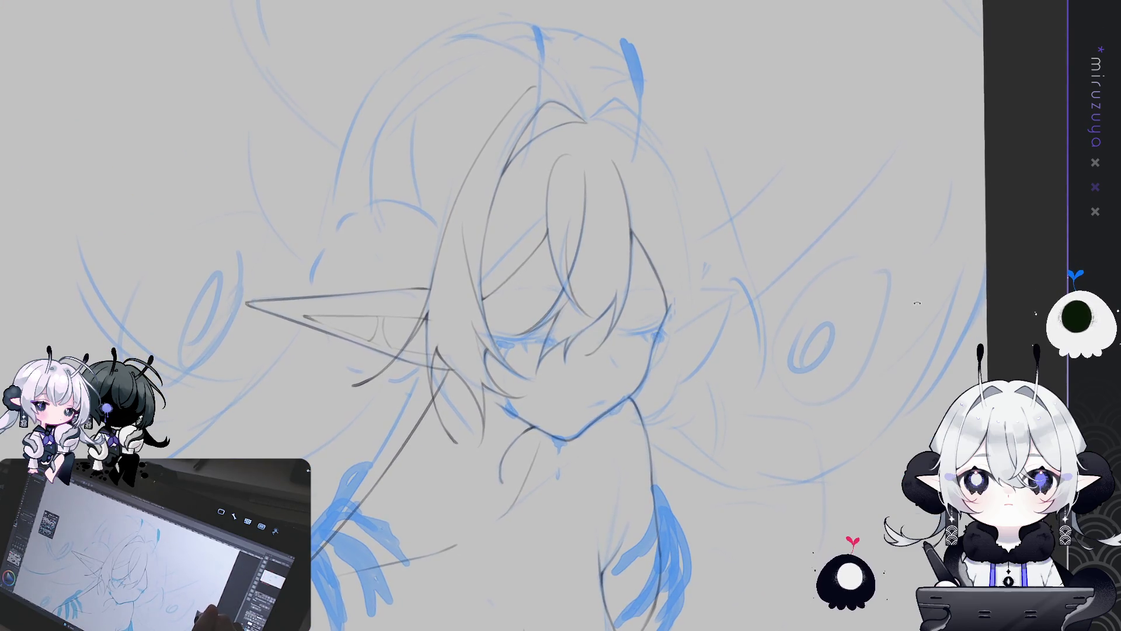
left_click_drag(755, 75, 719, 78)
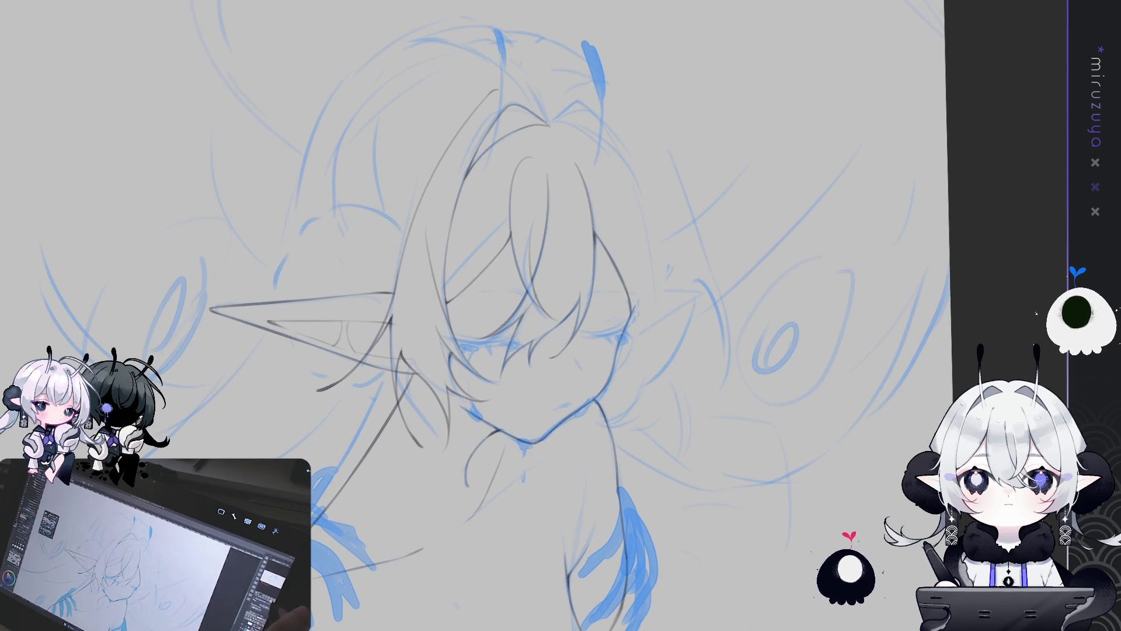
key("h")
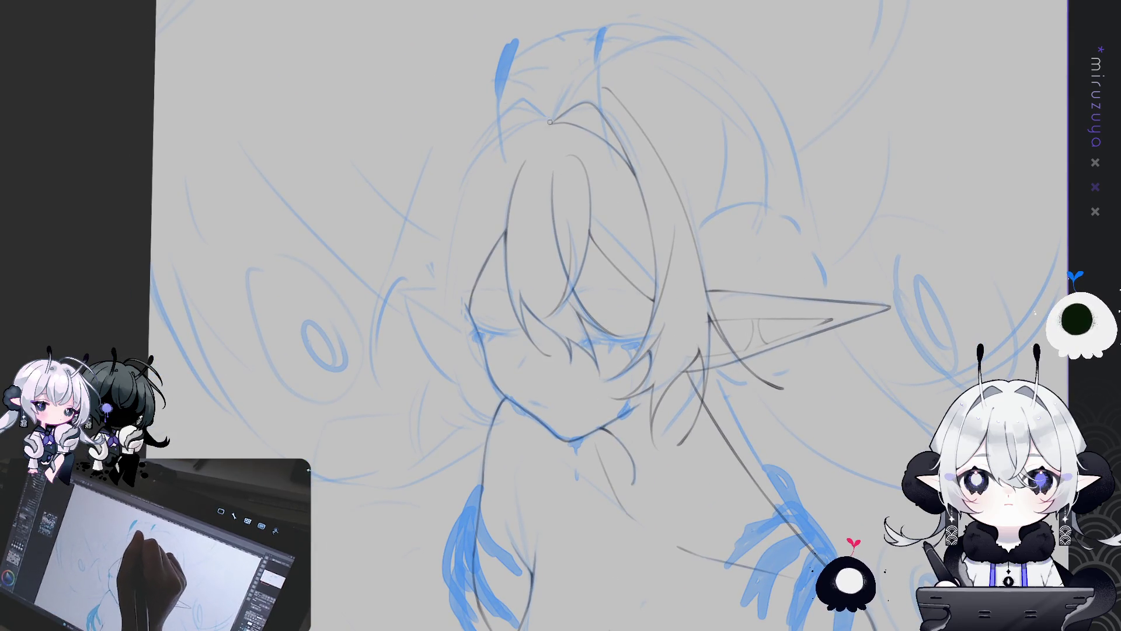
left_click_drag(507, 128, 543, 122)
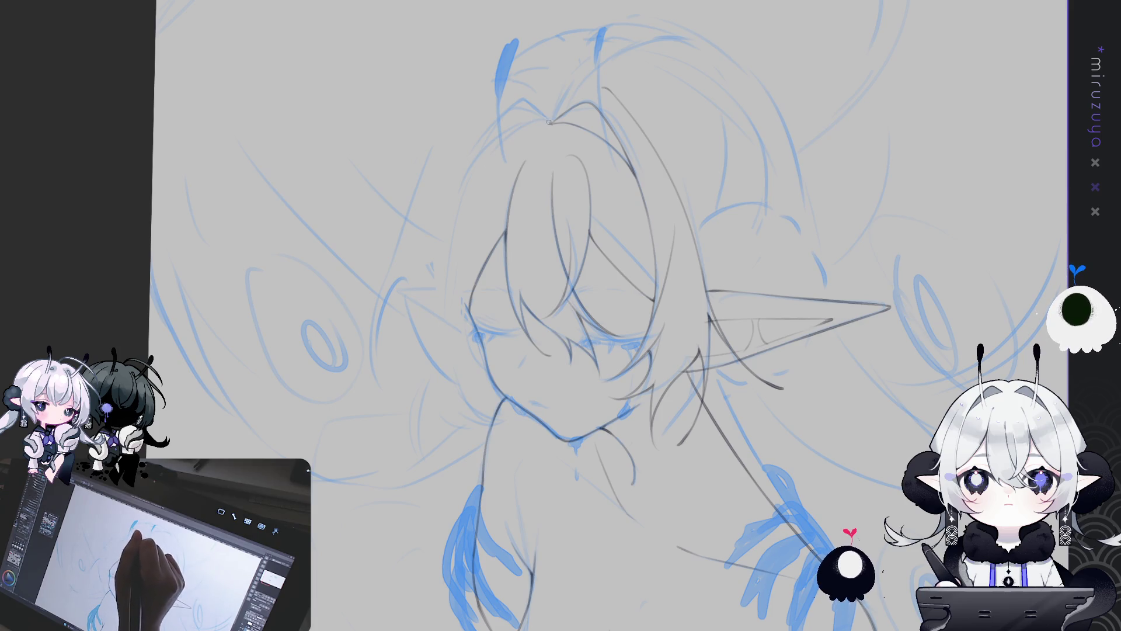
key("ctrl+z")
Draw darker arcing strokes from the crown over the top of the head, checking it mirrored
left_click_drag(552, 122, 468, 186)
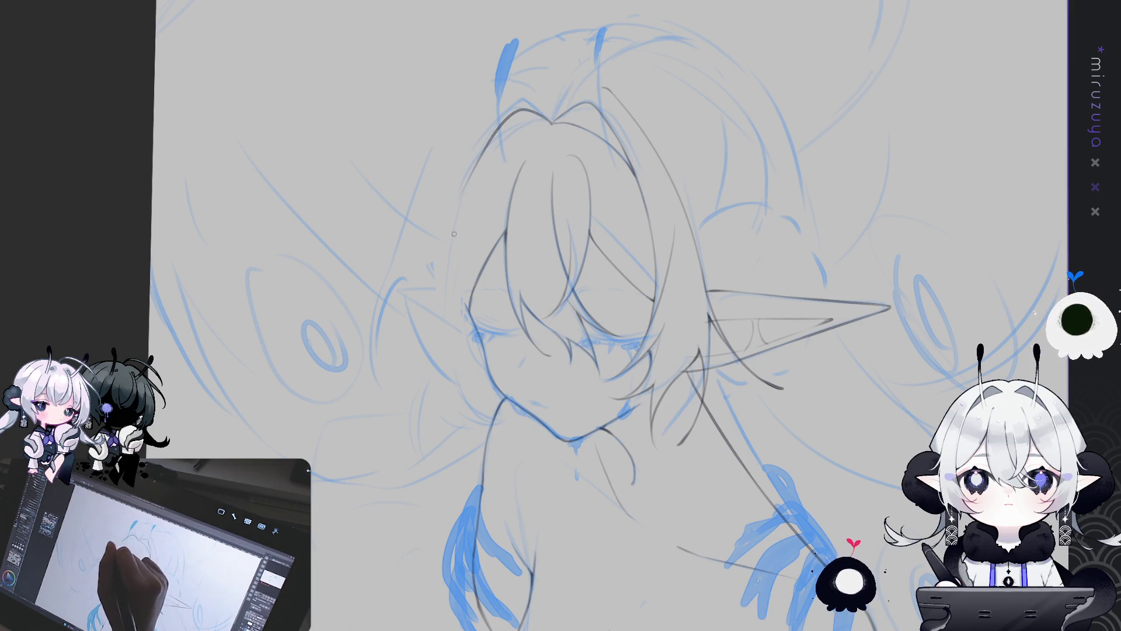
mouse_move(553, 124)
left_mouse_down()
mouse_move(513, 117)
mouse_move(490, 138)
left_mouse_up()
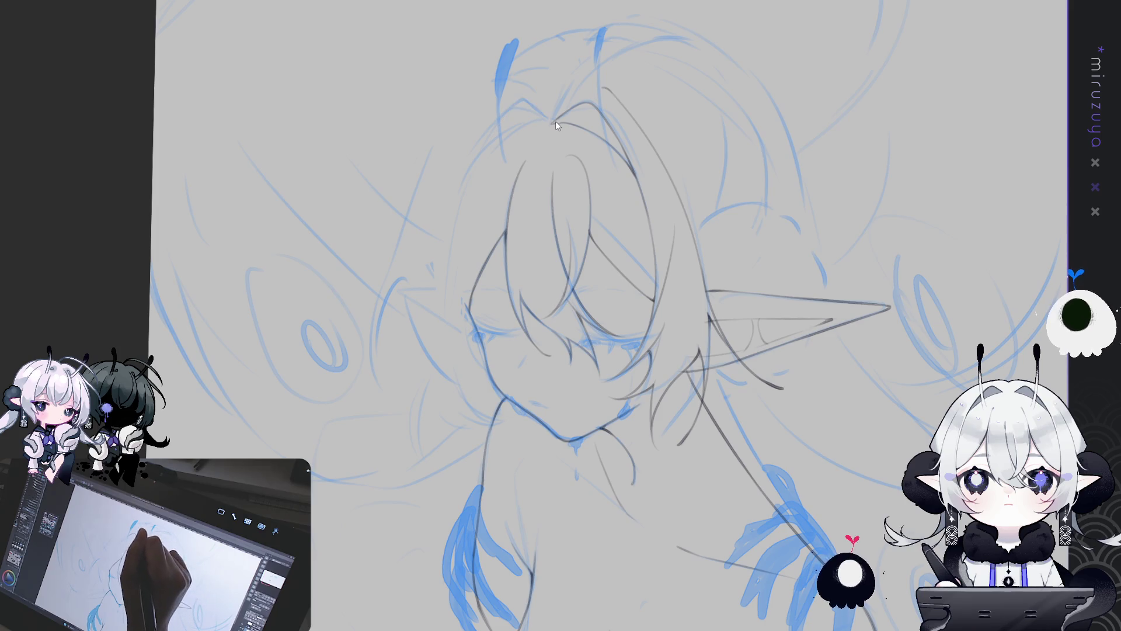
key("h")
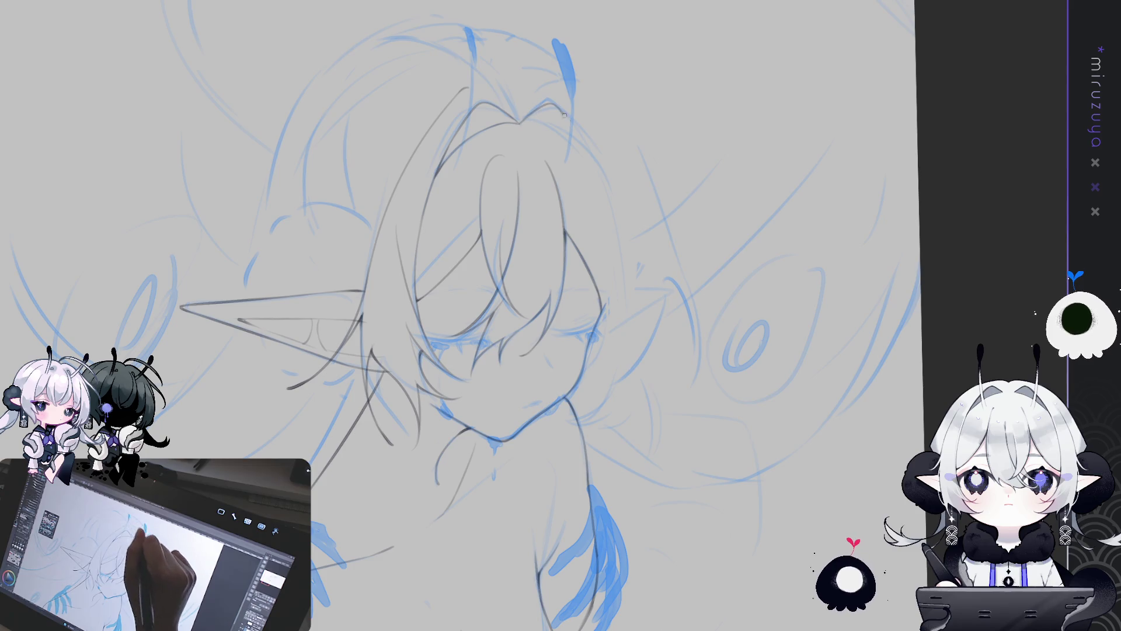
mouse_move(520, 124)
left_mouse_down()
mouse_move(564, 117)
mouse_move(593, 170)
left_mouse_up()
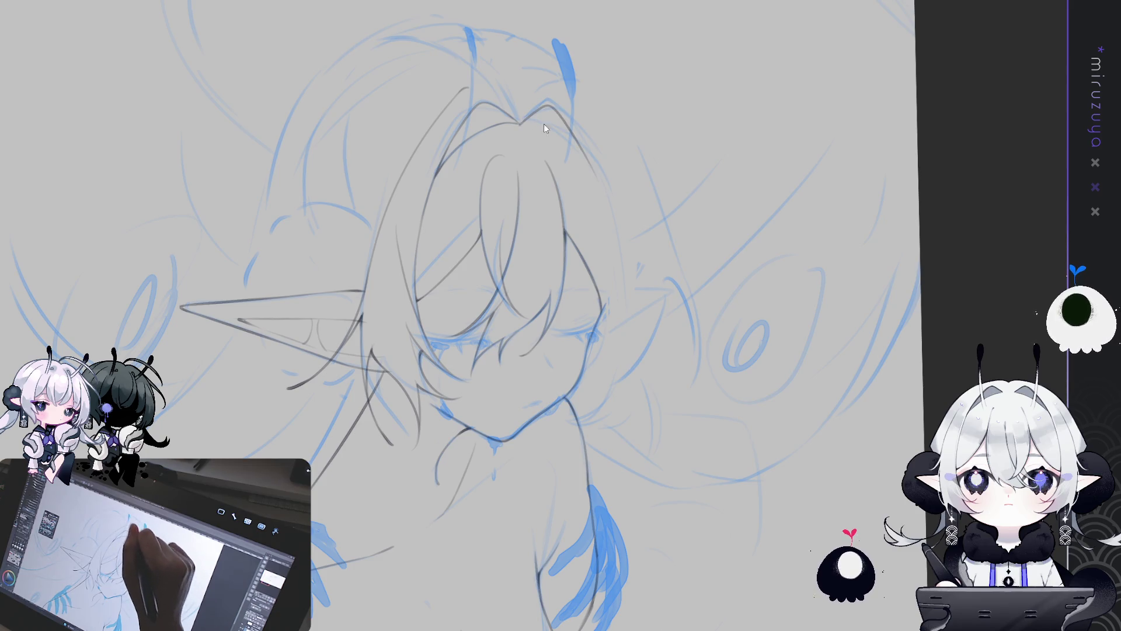
left_click_drag(521, 122, 592, 167)
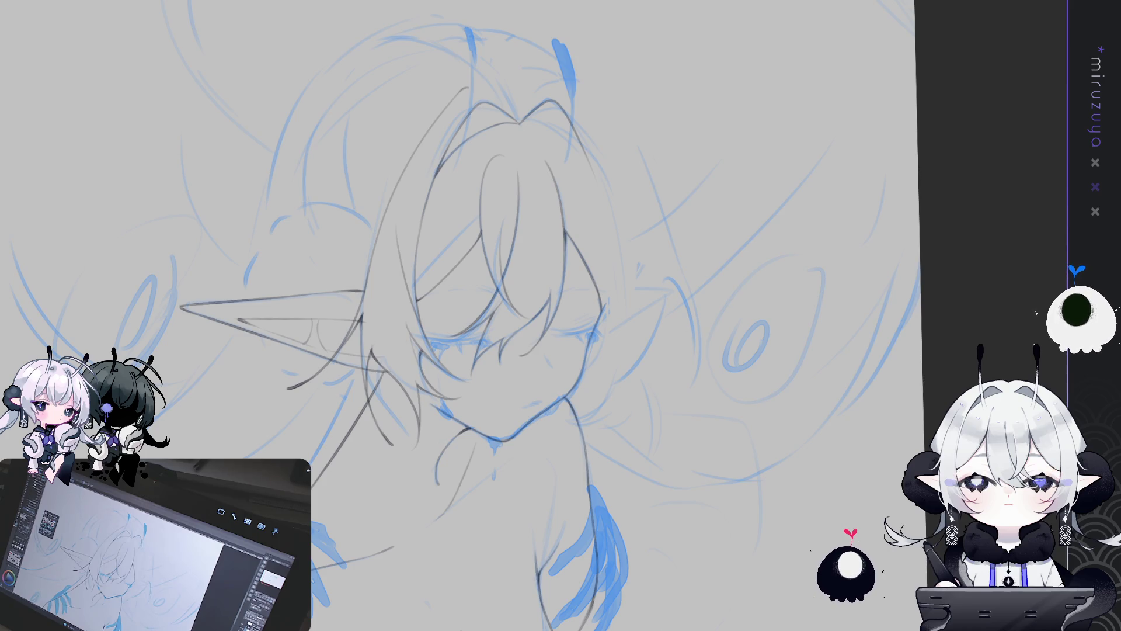
Unflip the view and zoom out to see the whole canvas
key("h")
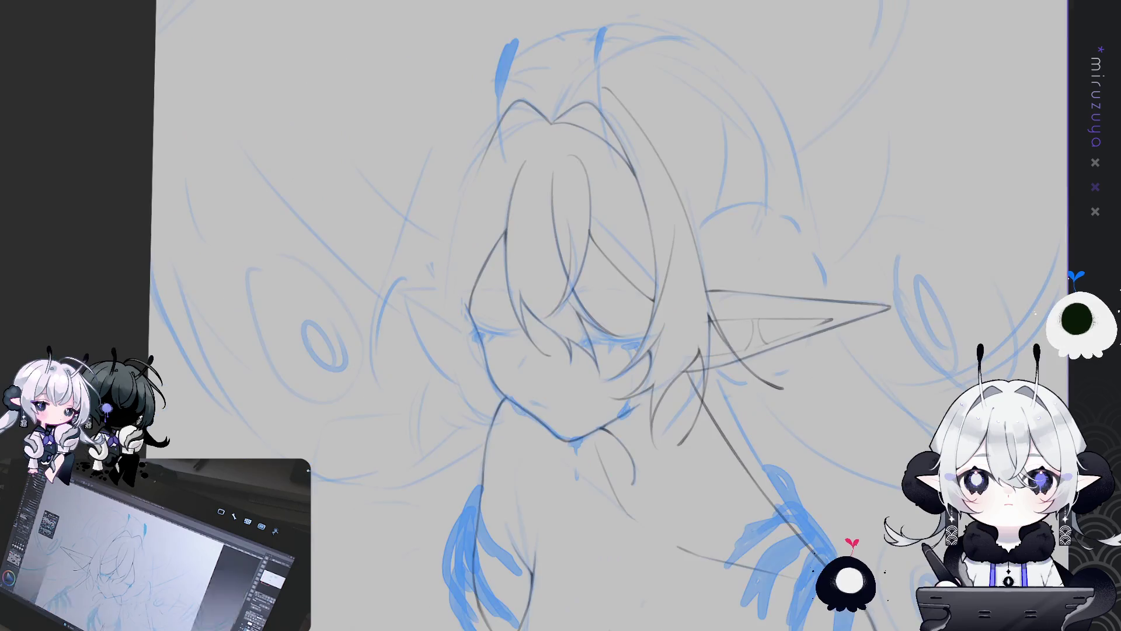
key("ctrl+minus")
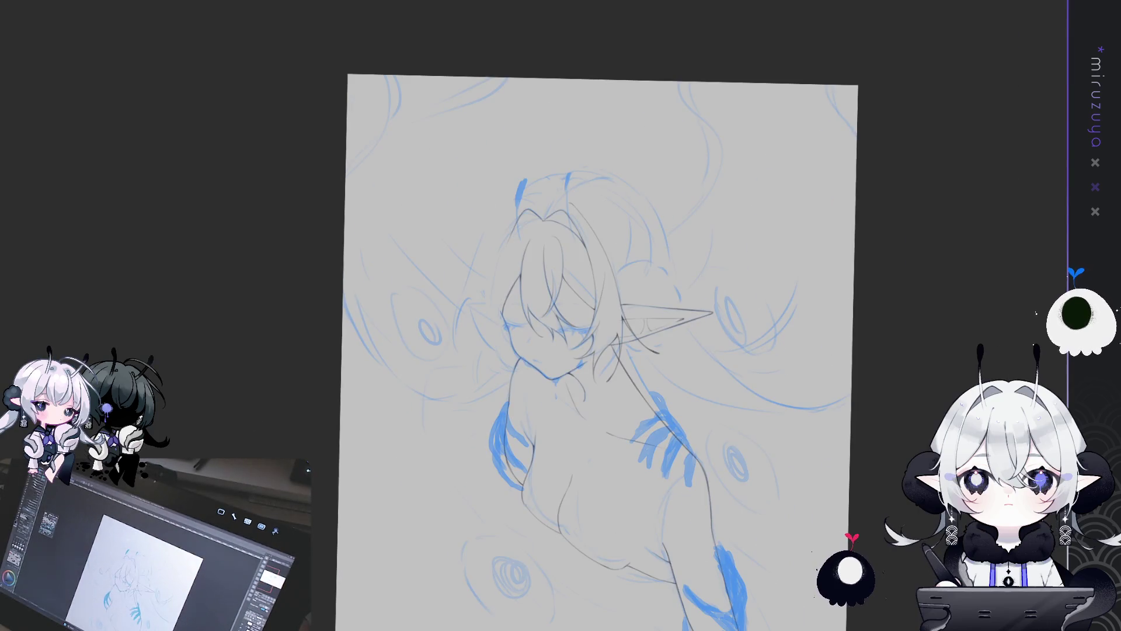
mouse_move(891, 255)
left_mouse_down()
mouse_move(759, 111)
mouse_move(771, 123)
left_mouse_up()
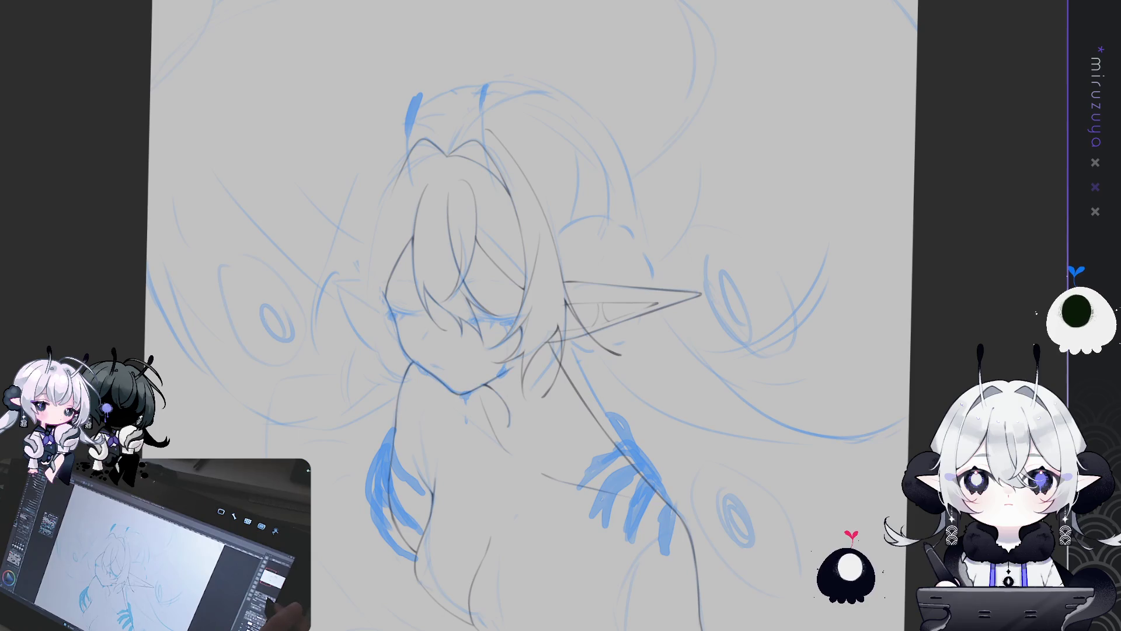
Zoom in, centre the elf's head in view, and rotate the canvas to a comfortable drawing angle
key("ctrl+plus")
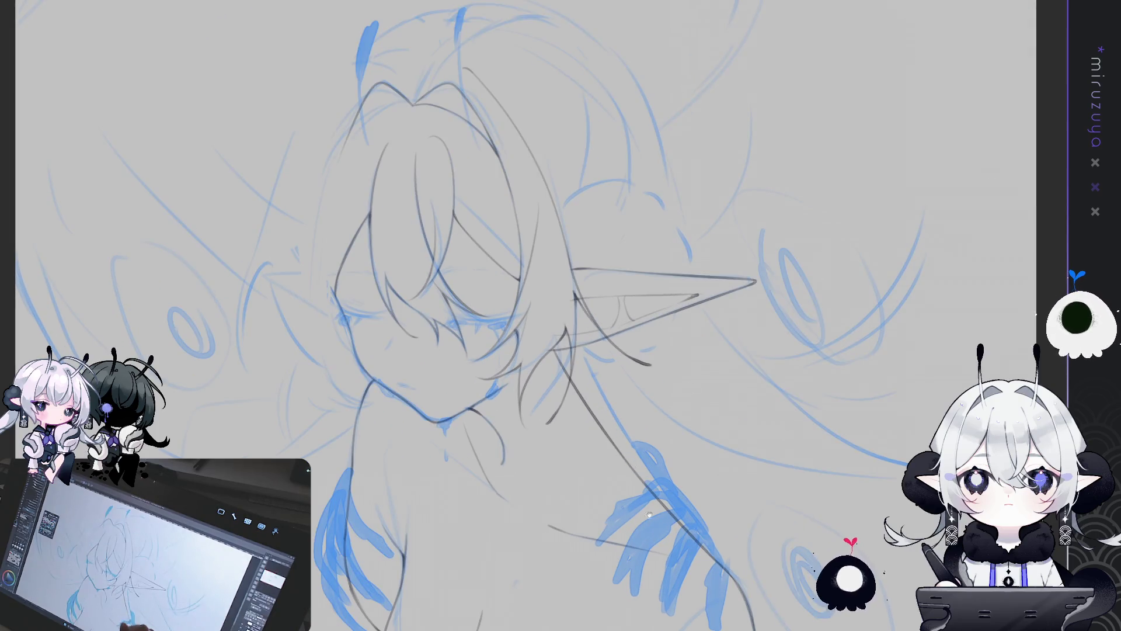
left_click_drag(648, 514, 686, 495)
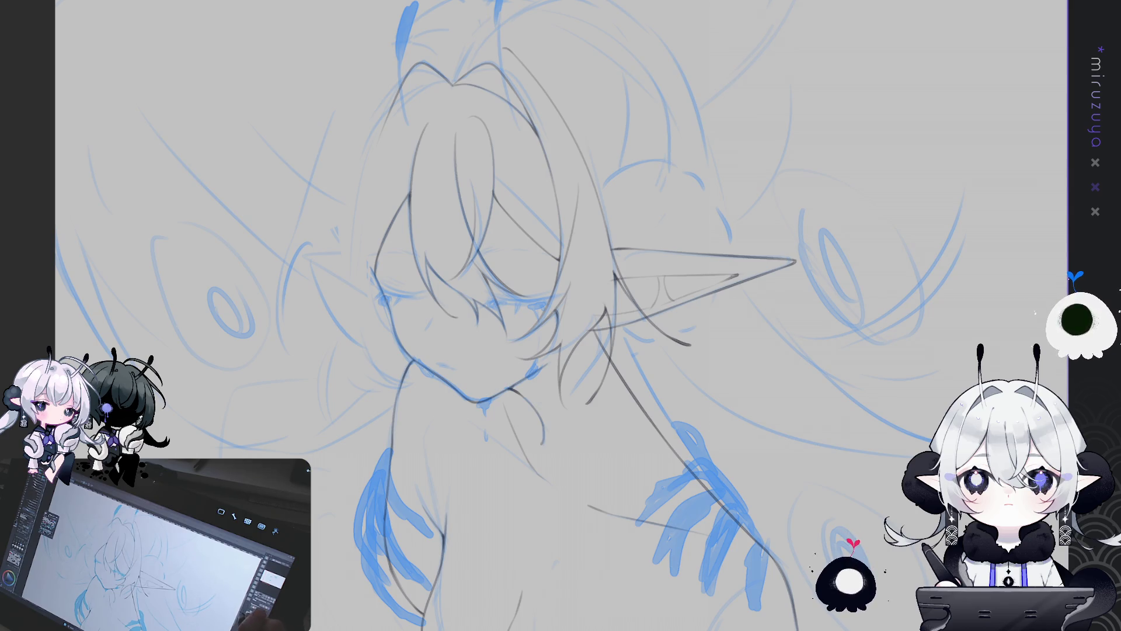
left_click_drag(686, 504, 736, 494)
left_click_drag(732, 506, 749, 536)
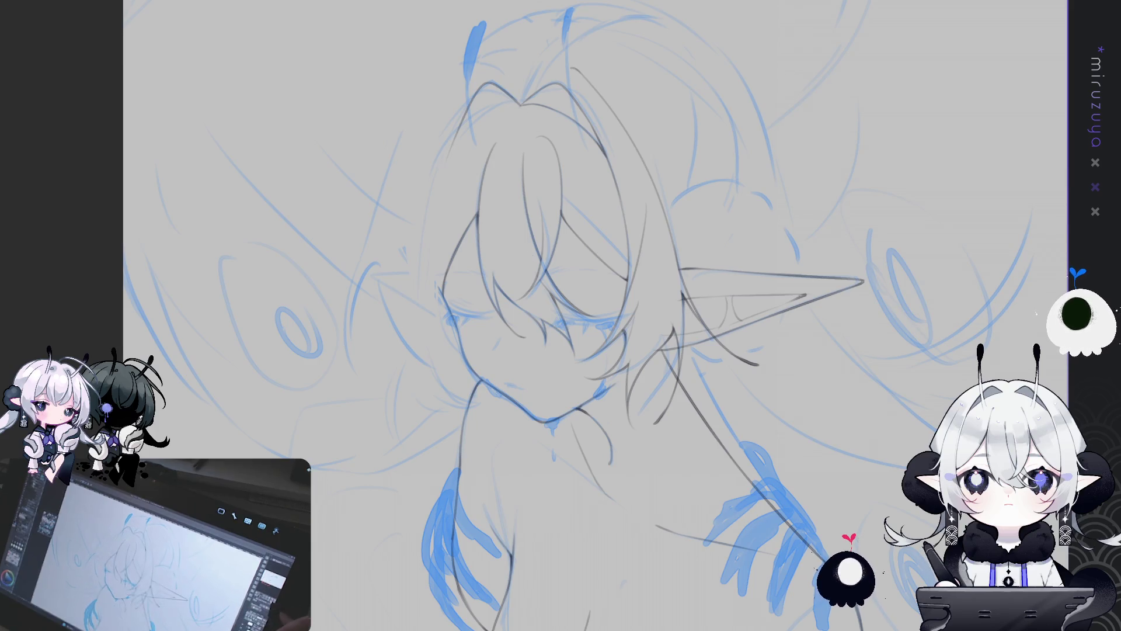
mouse_move(584, 497)
left_mouse_down()
mouse_move(730, 234)
mouse_move(679, 164)
left_mouse_up()
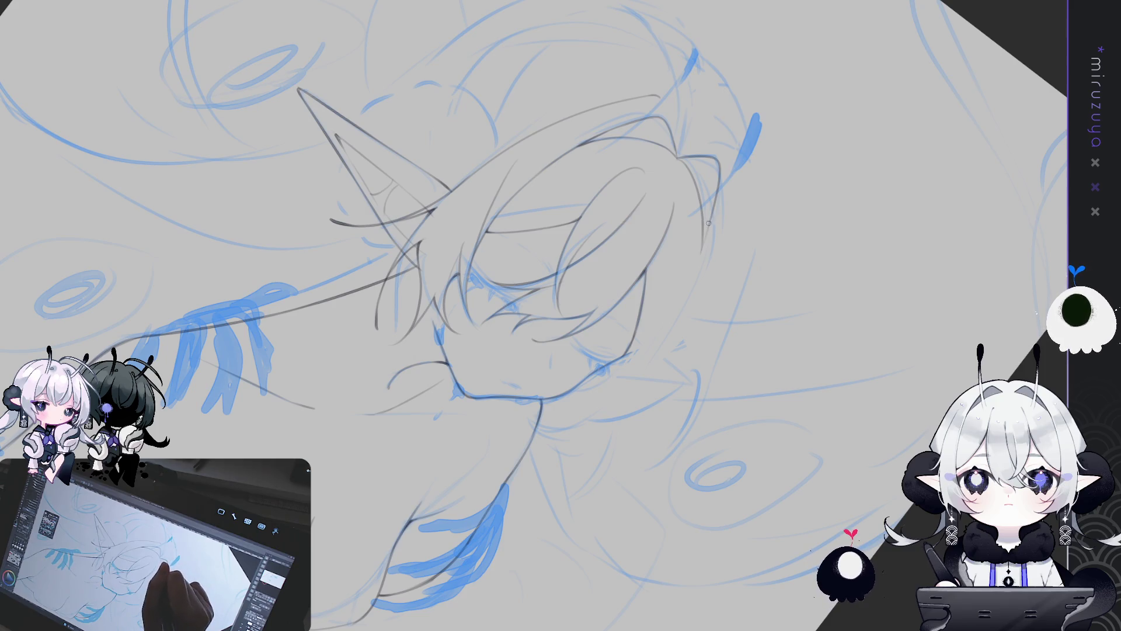
Check the head's proportions in a horizontally mirrored view, then return to normal orientation
key("h")
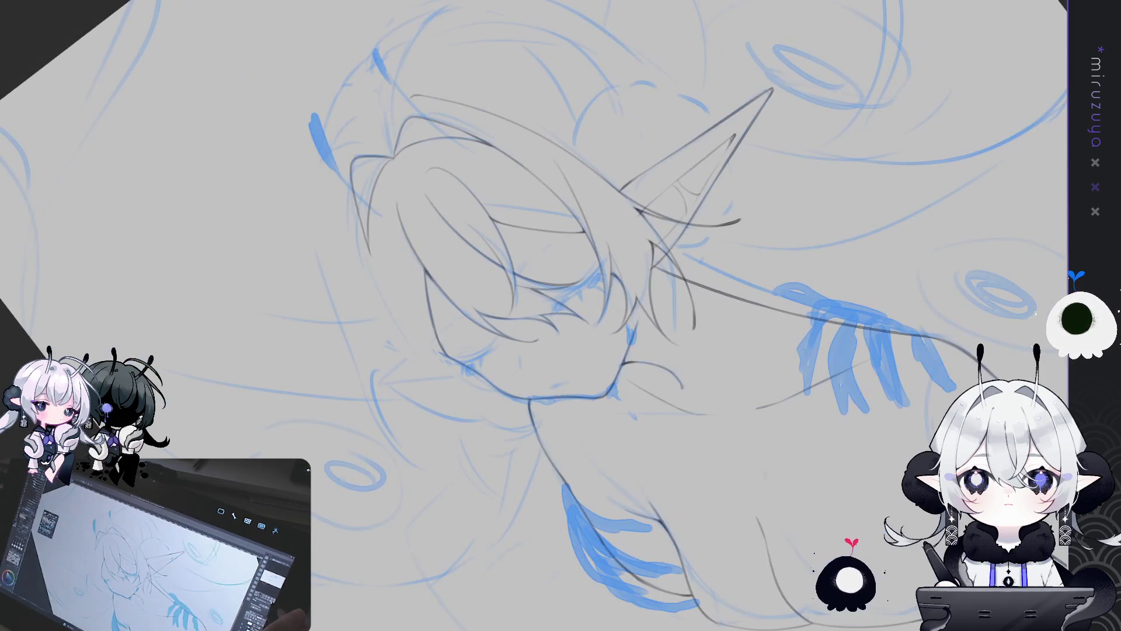
left_click_drag(543, 204, 600, 194)
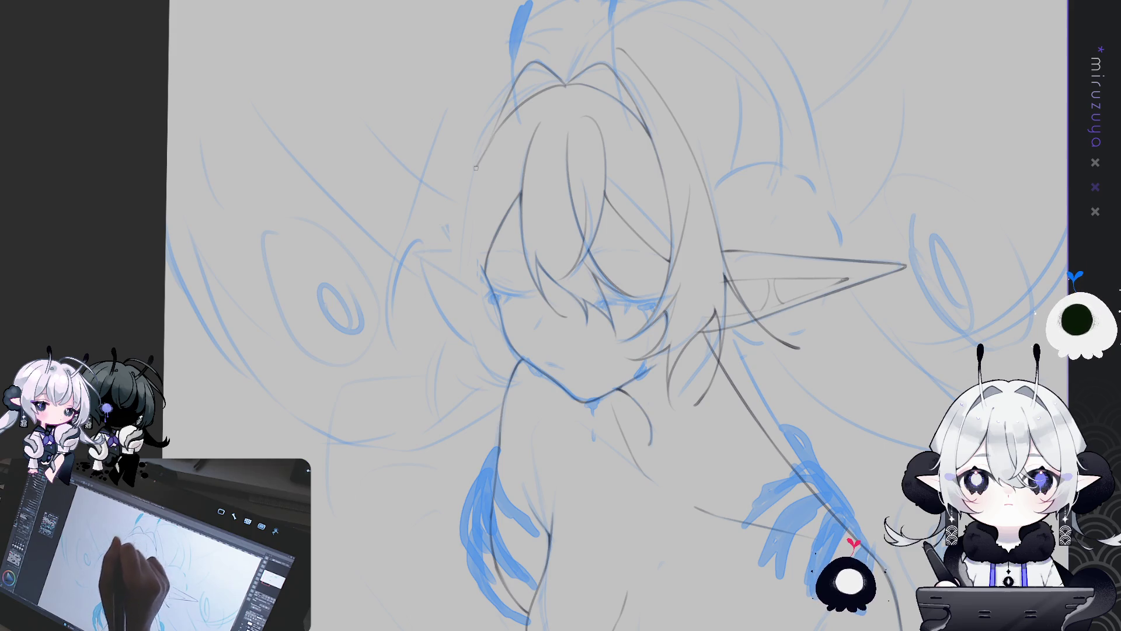
key("h")
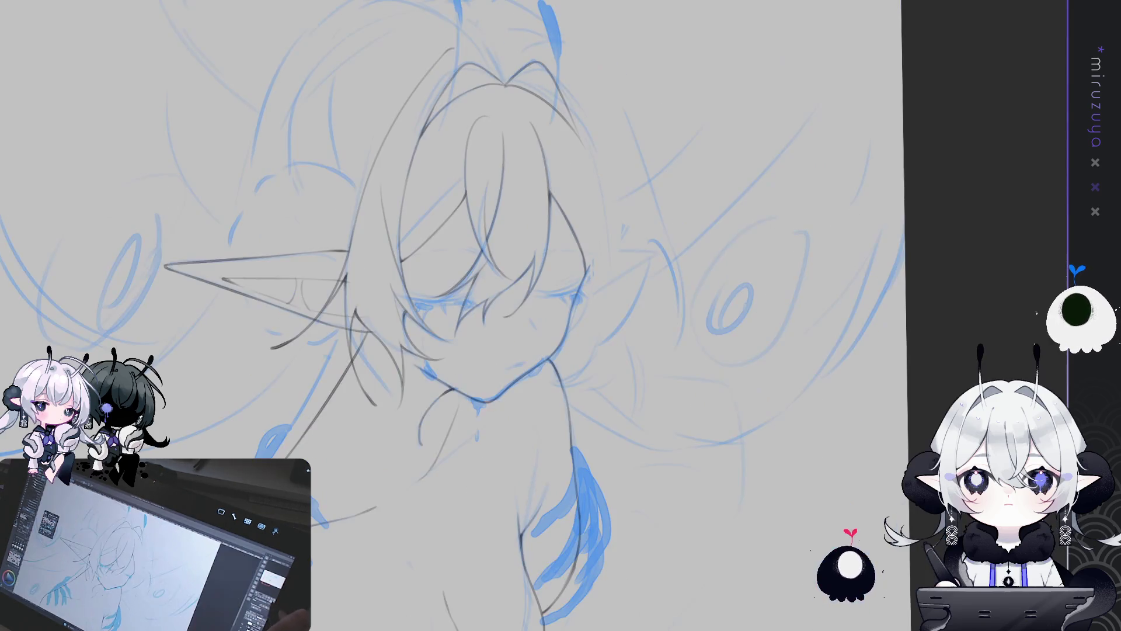
left_click_drag(587, 149, 521, 175)
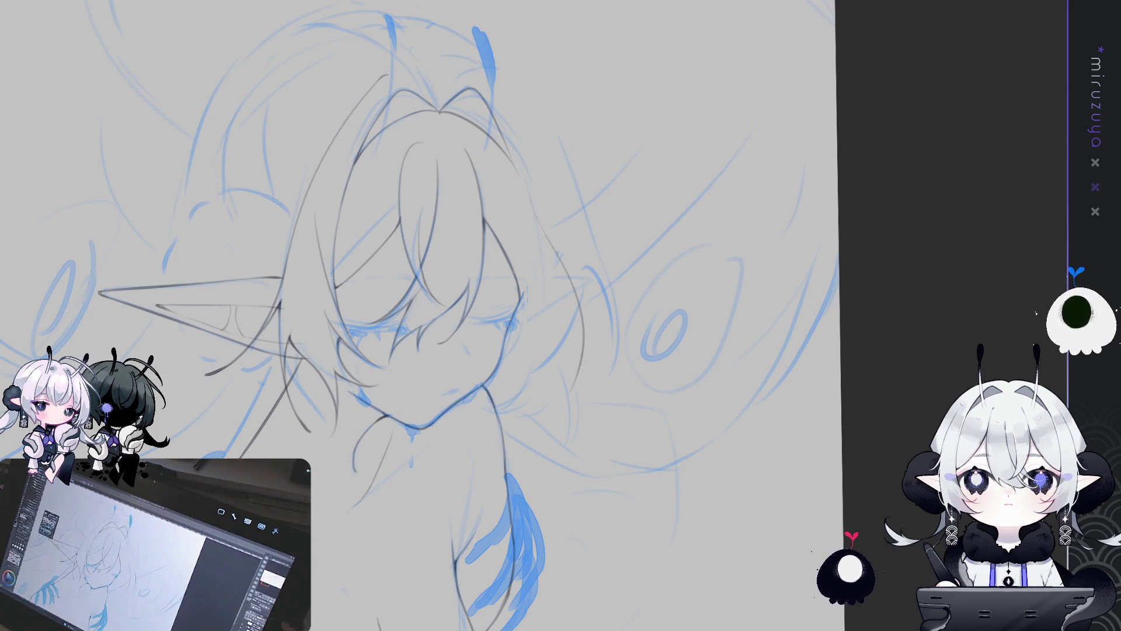
key("h")
left_click_drag(444, 175, 490, 235)
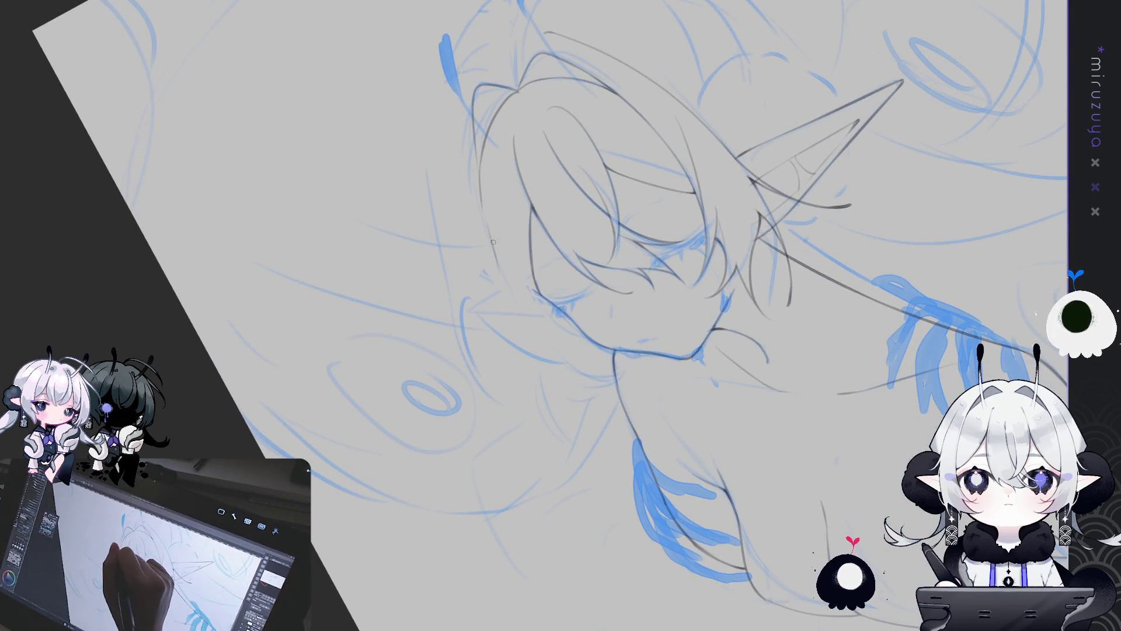
Draw a grey pencil line down the outer hair strand beside the face, discarding a first short try
left_click_drag(494, 252, 525, 403)
key("ctrl+z")
mouse_move(491, 244)
left_mouse_down()
mouse_move(503, 315)
mouse_move(846, 485)
mouse_move(858, 371)
left_mouse_up()
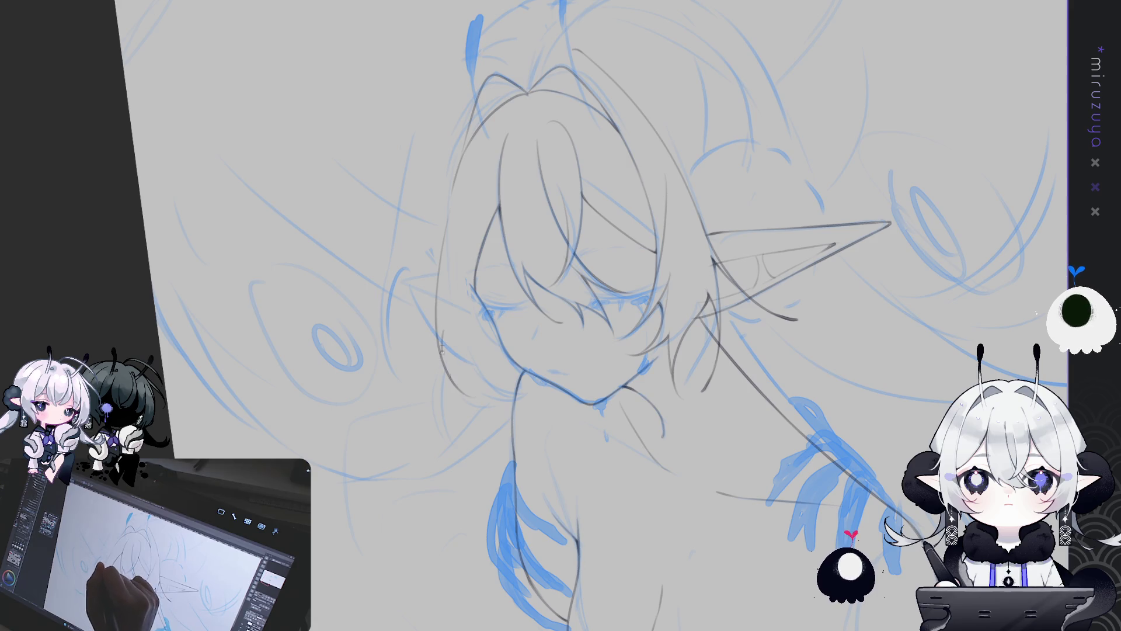
left_click_drag(442, 350, 478, 191)
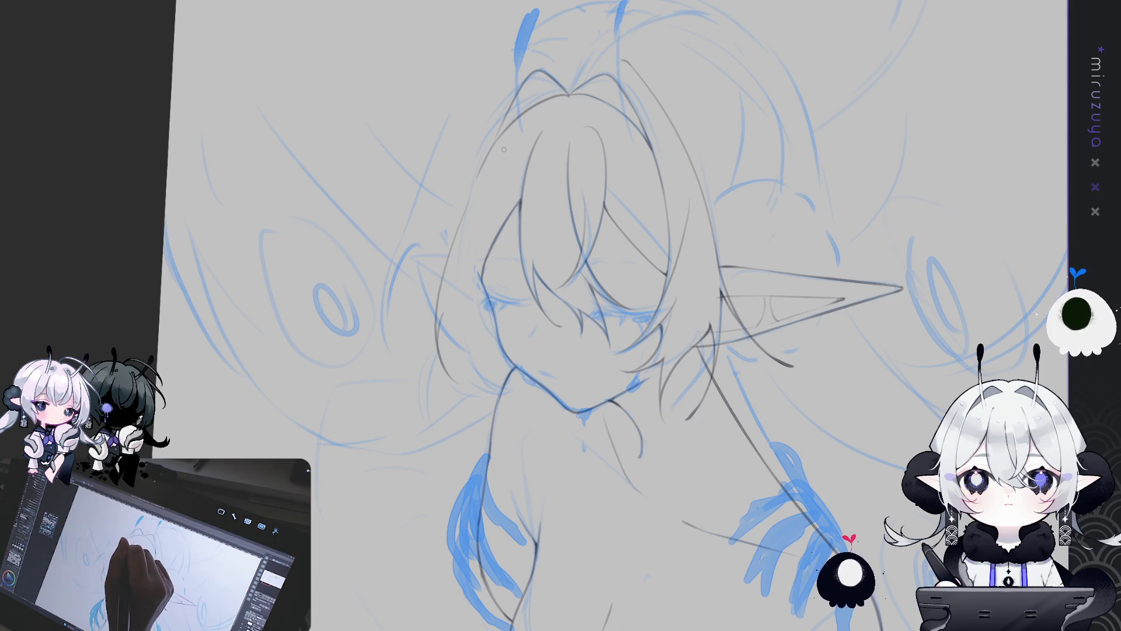
Remove a trial line on the left hair and view the elf drawing mirrored
left_click_drag(496, 164, 480, 289)
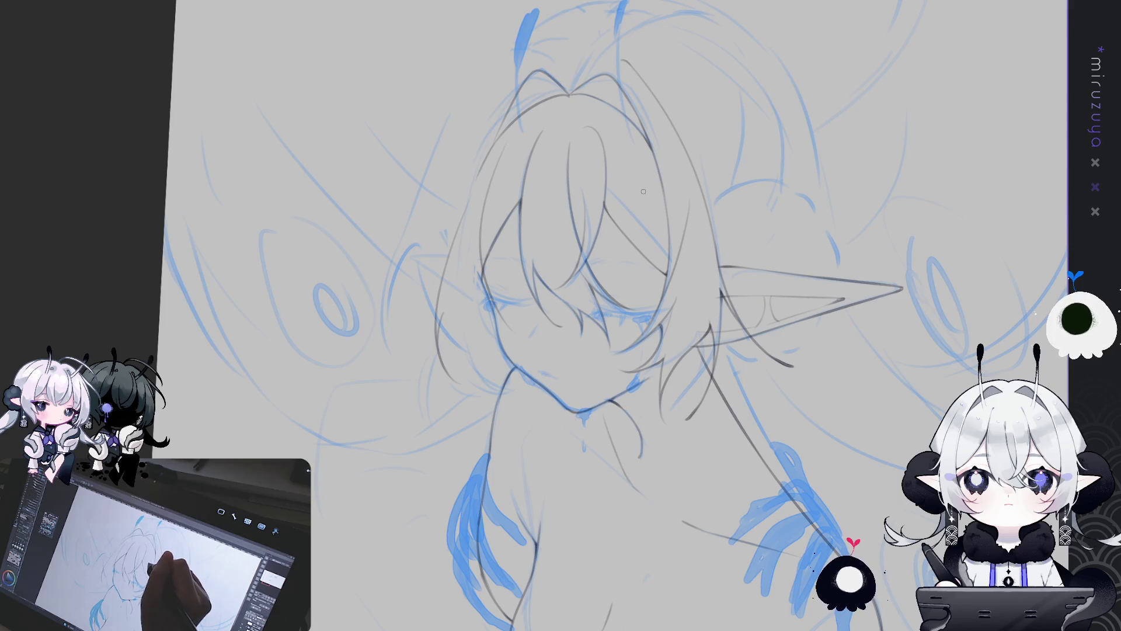
key("ctrl+z")
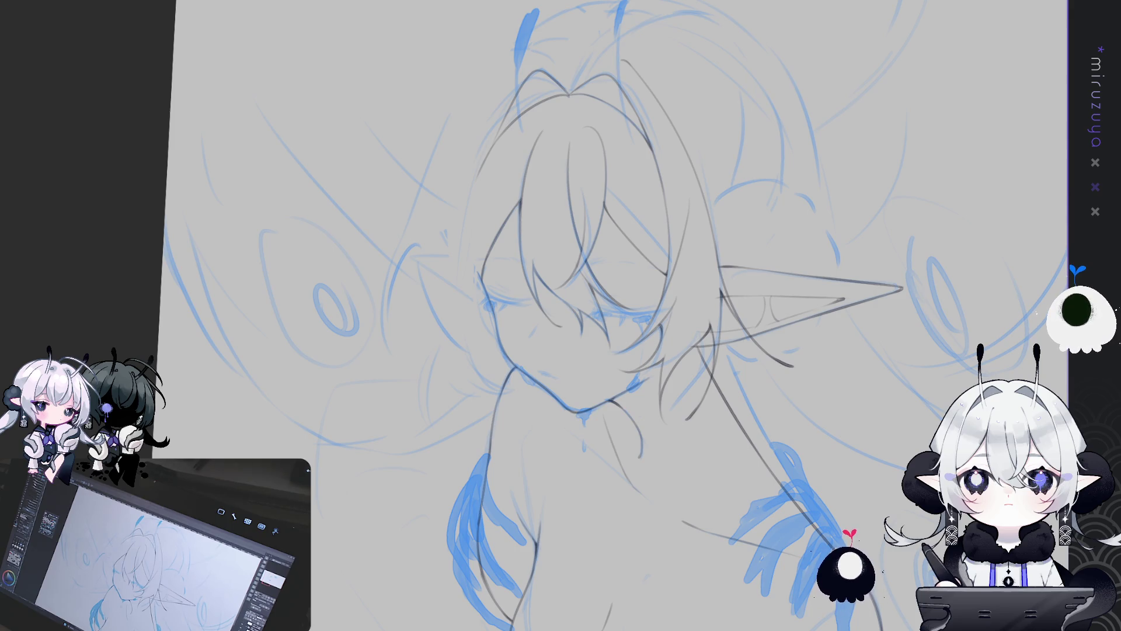
key("h")
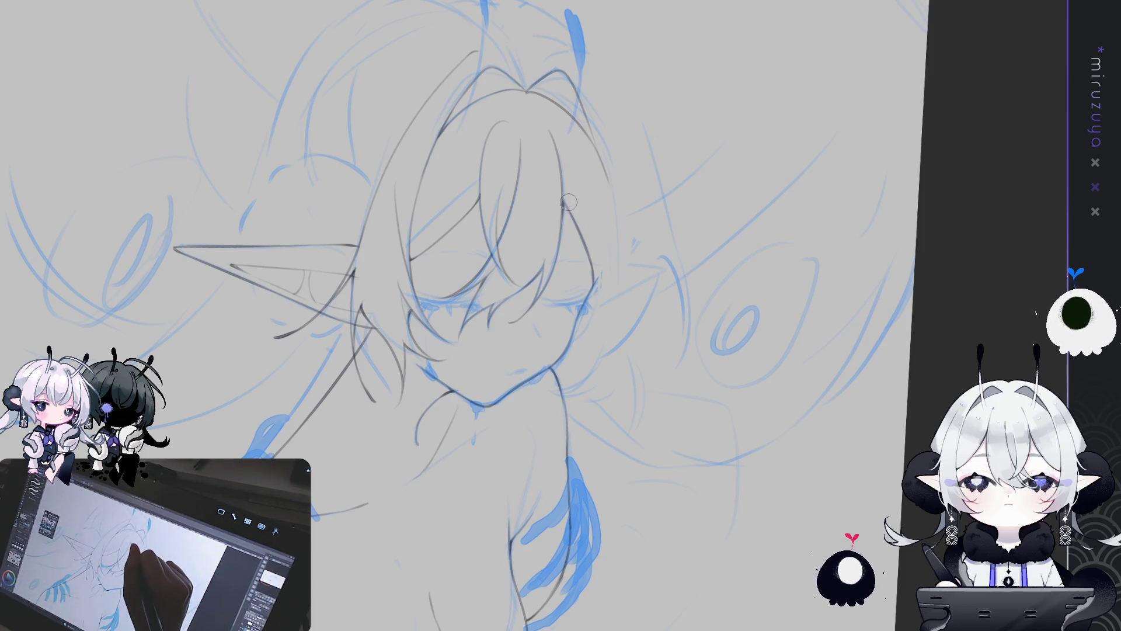
Draw a pencil hair line down the right side of the head, discarding the earlier attempts
left_click_drag(573, 224, 605, 224)
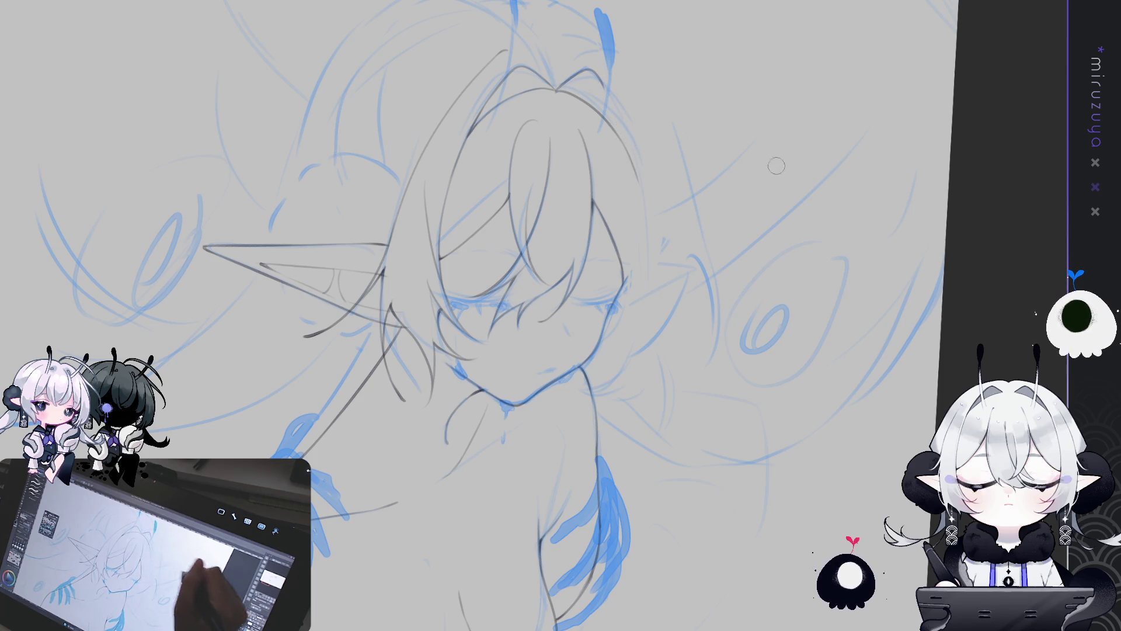
left_click_drag(600, 81, 619, 166)
left_click_drag(610, 117, 632, 195)
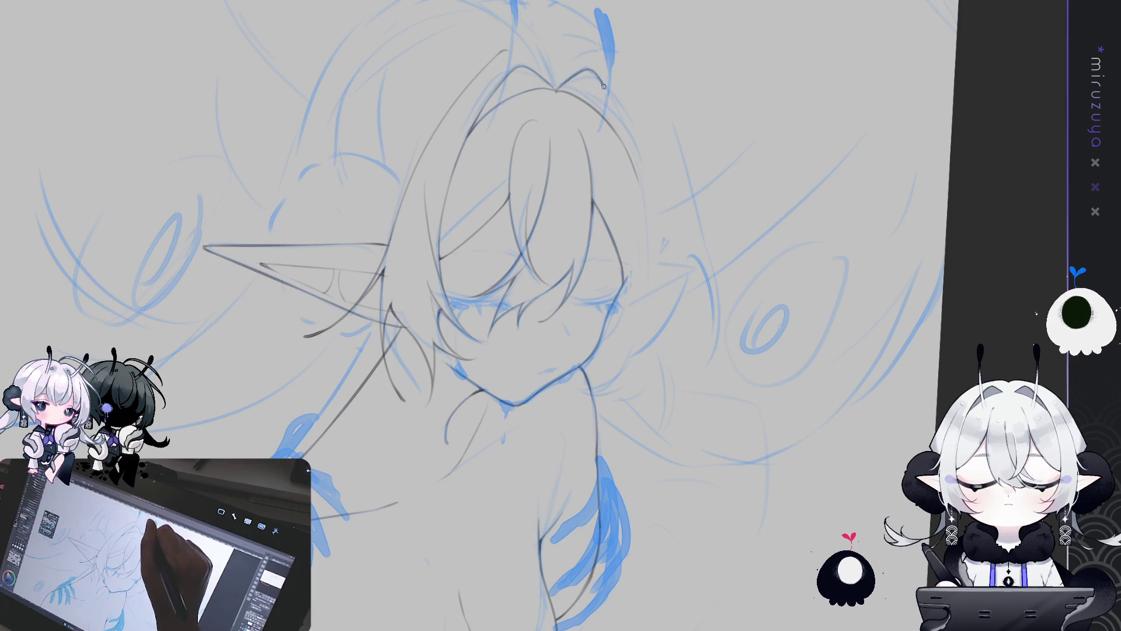
mouse_move(603, 89)
left_mouse_down()
mouse_move(624, 170)
mouse_move(656, 206)
mouse_move(684, 315)
left_mouse_up()
key("ctrl+z")
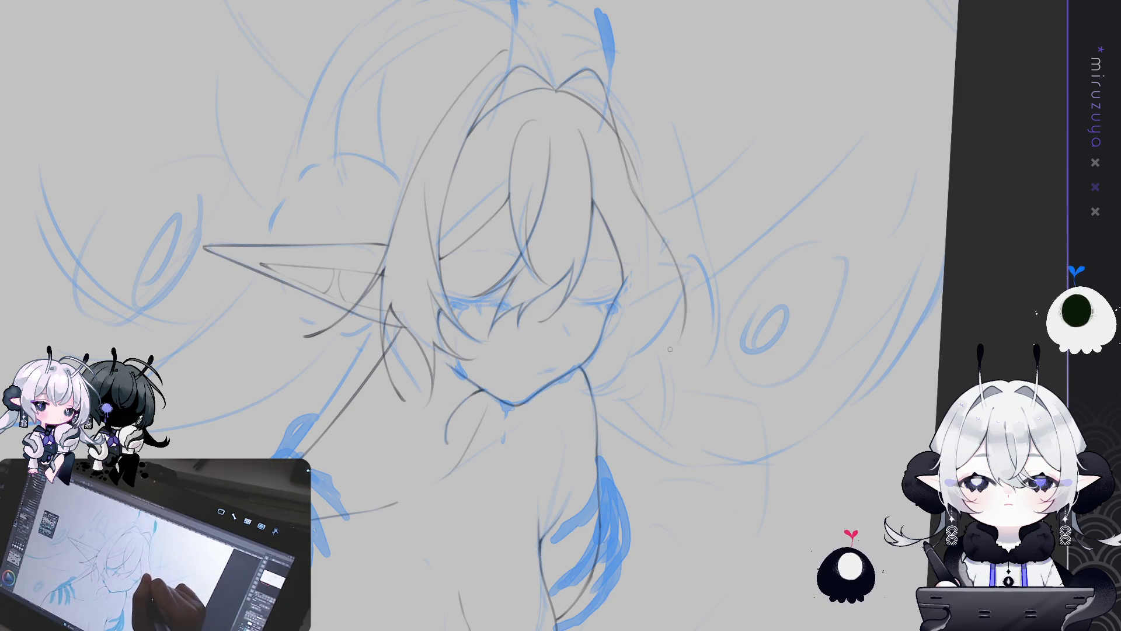
key("ctrl+z")
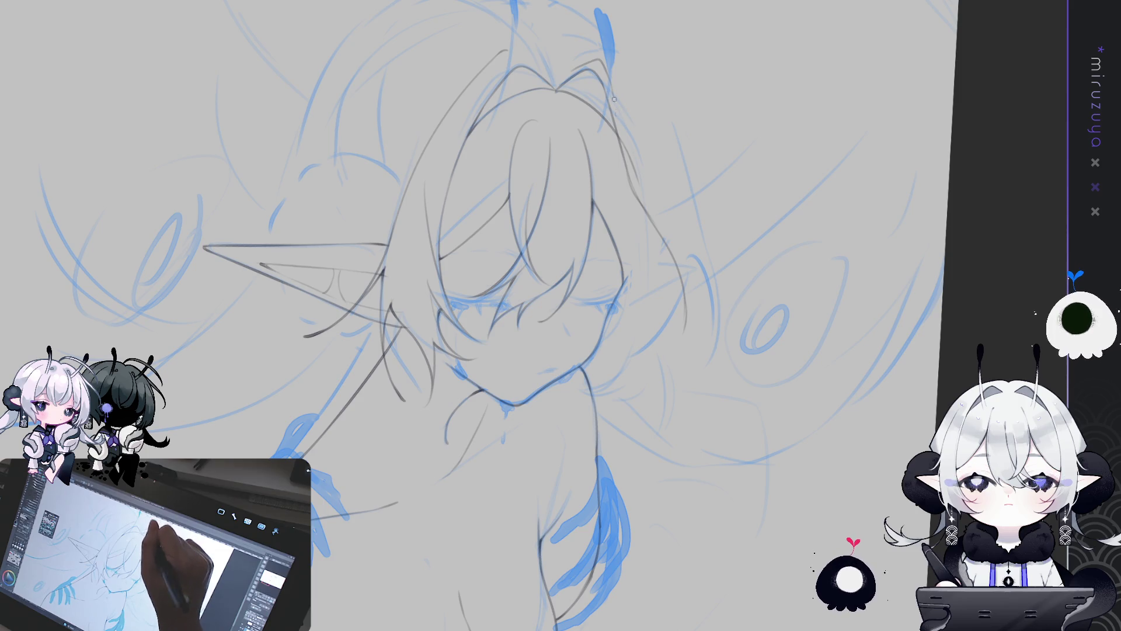
mouse_move(610, 81)
left_mouse_down()
mouse_move(695, 221)
mouse_move(687, 320)
left_mouse_up()
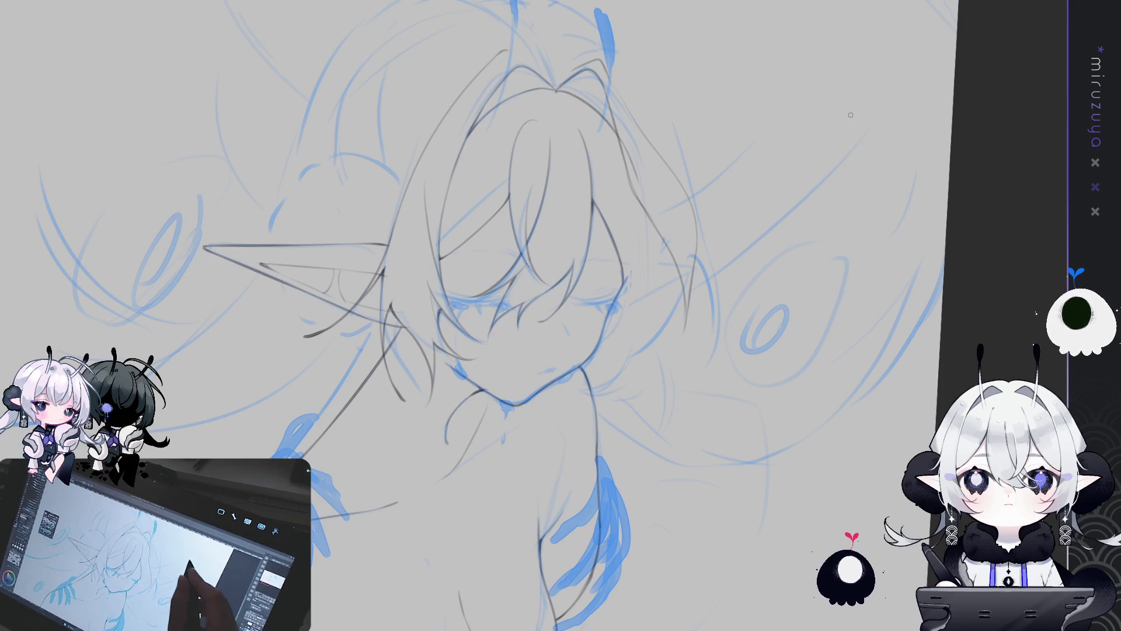
Add a line on the left hair and extend a hair strand downward, checking in a mirrored, rotated view
key("h")
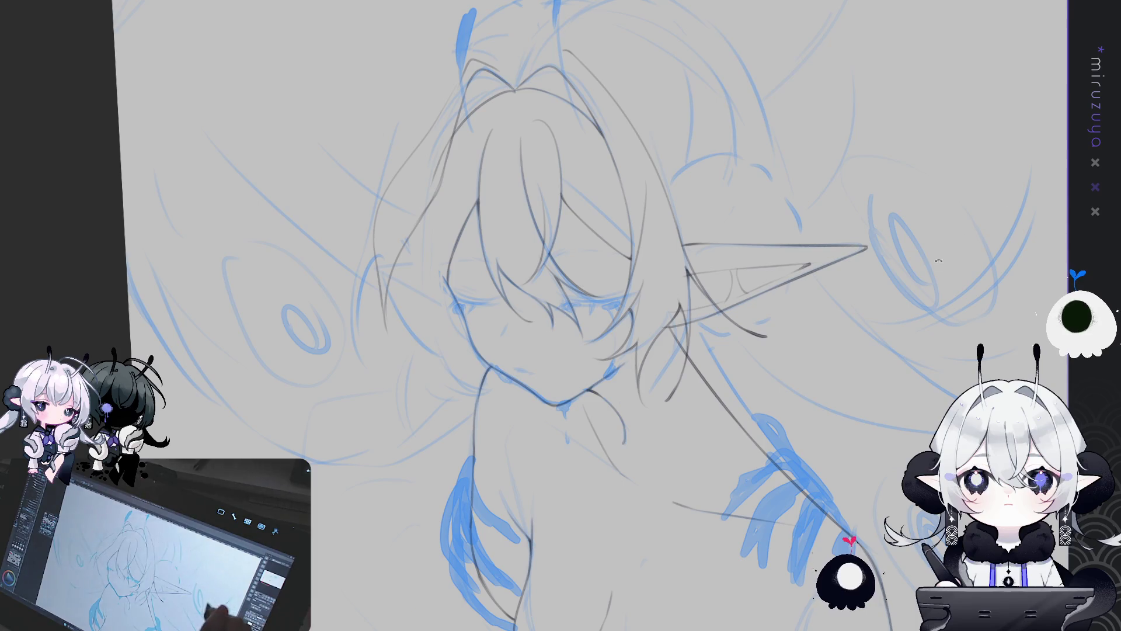
key("asciicircum")
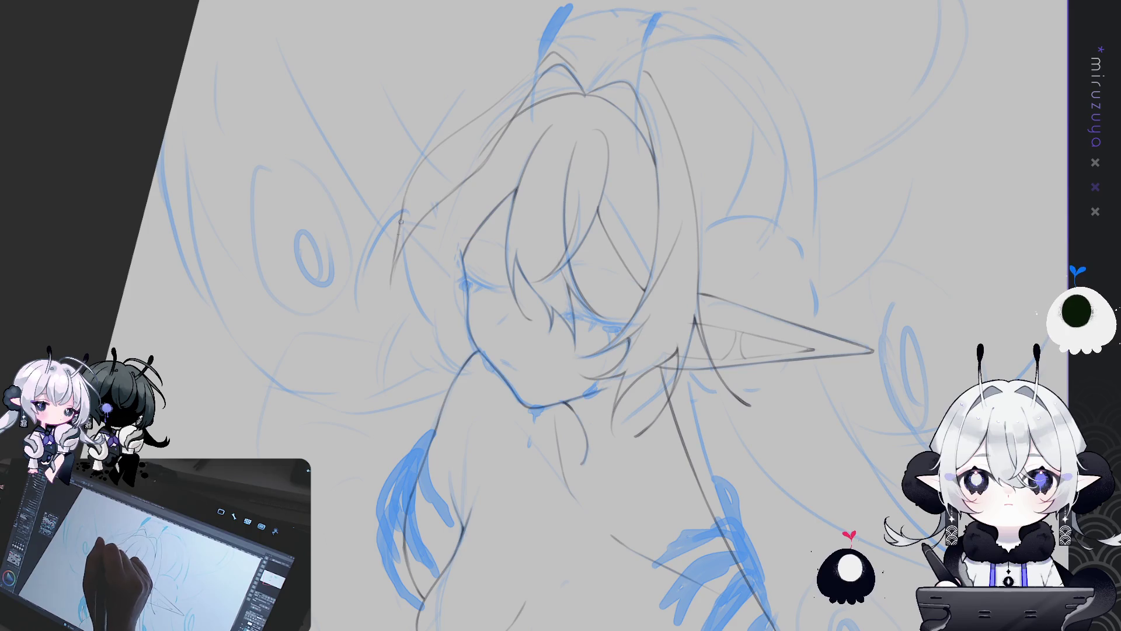
left_click_drag(425, 220, 396, 340)
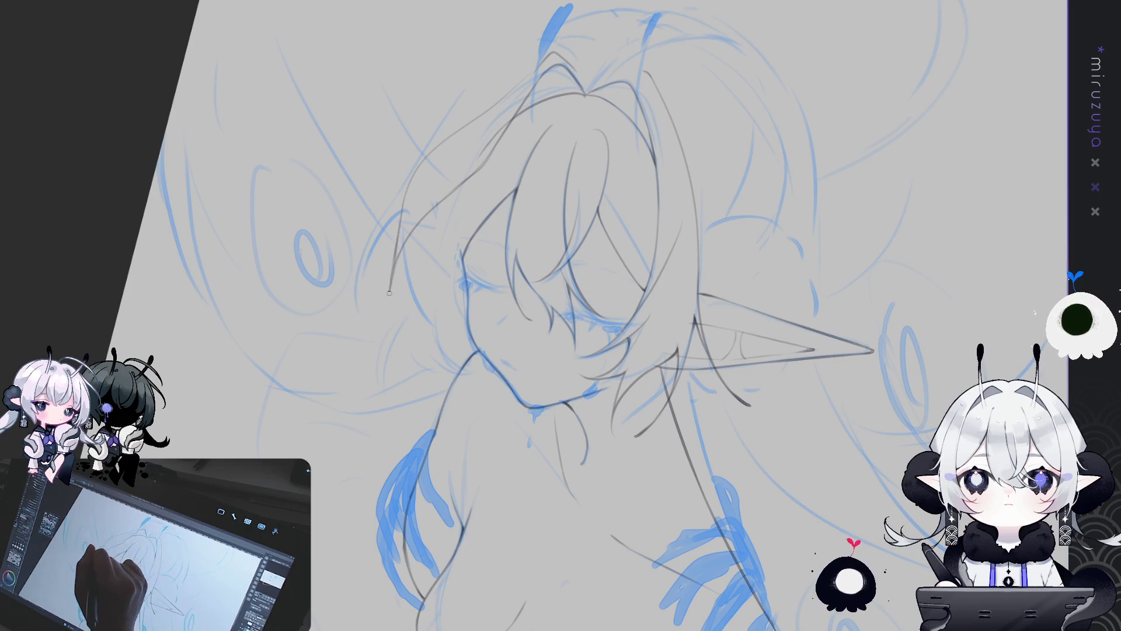
key("minus")
key("asciicircum")
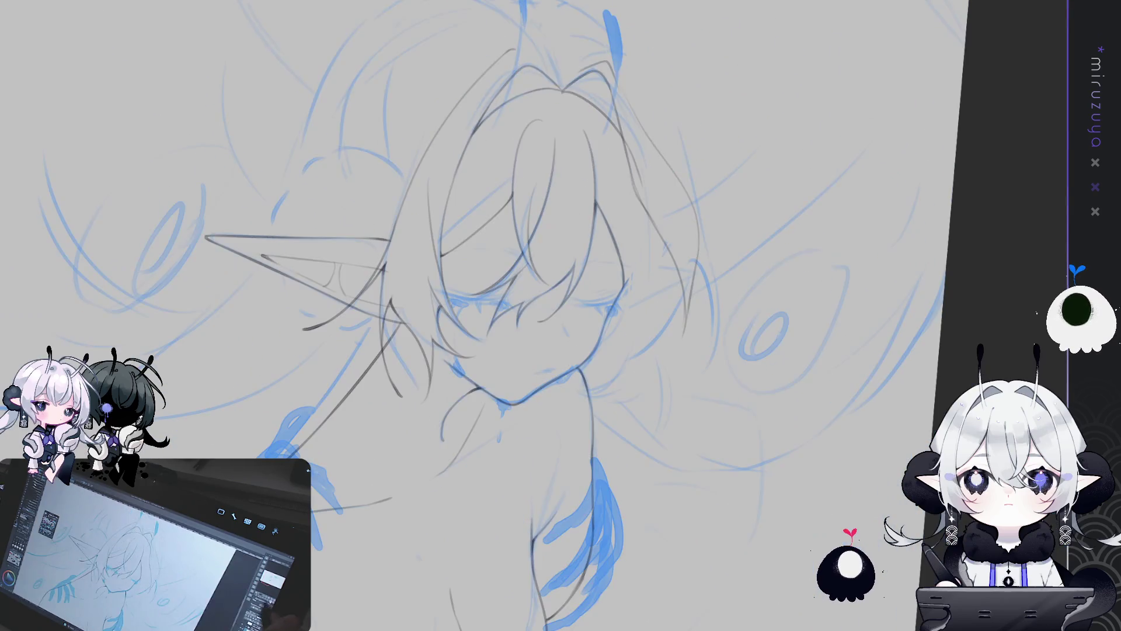
key("h")
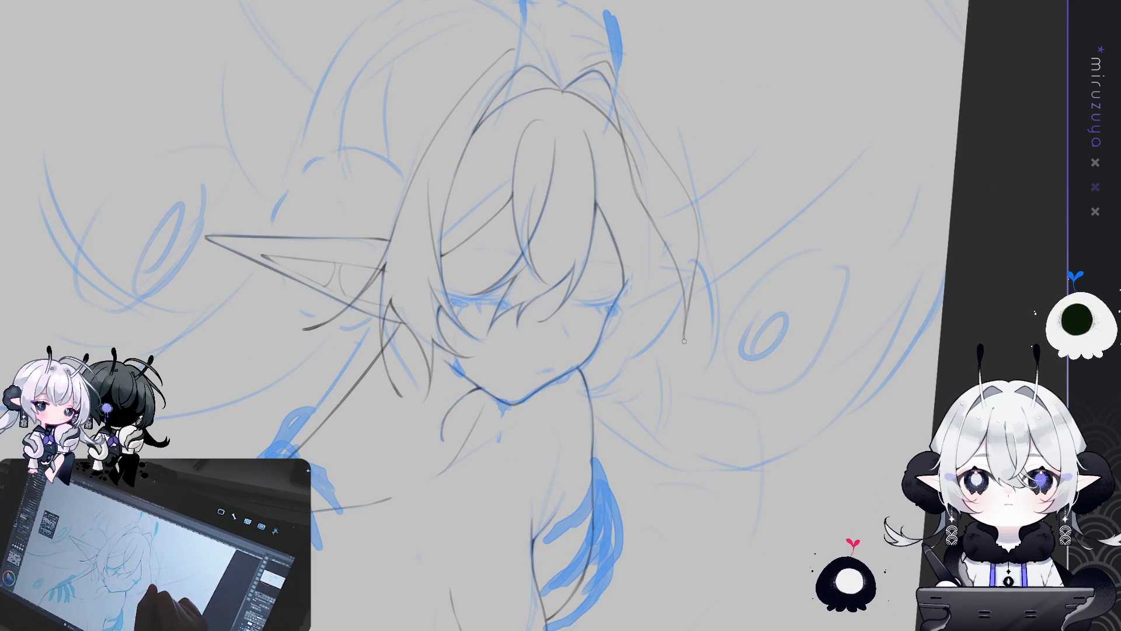
left_click_drag(684, 353, 709, 386)
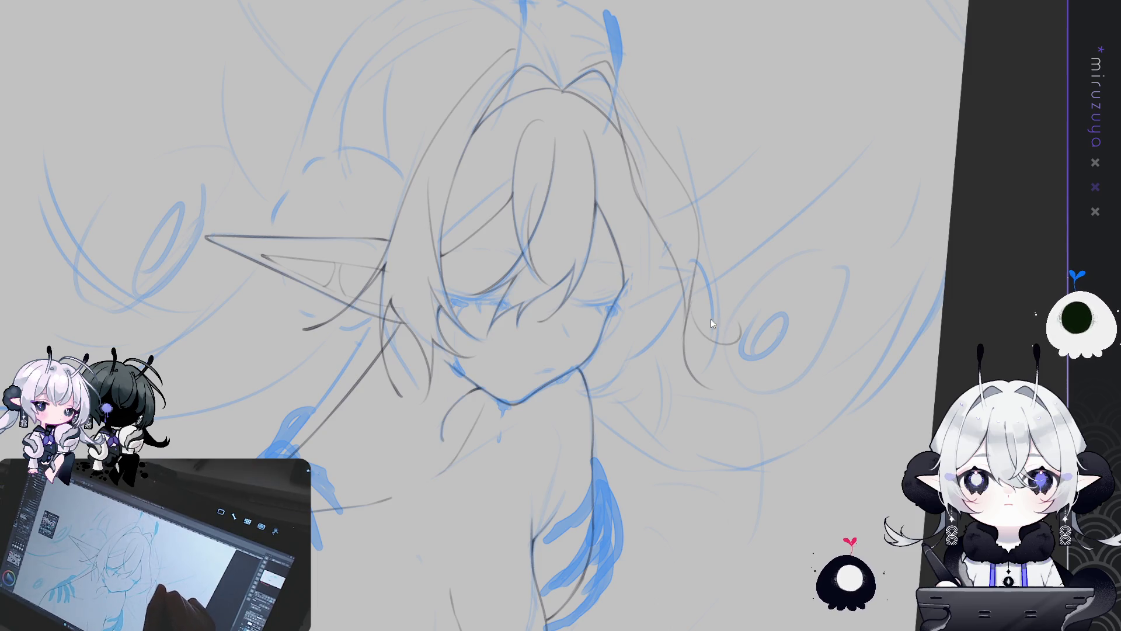
mouse_move(690, 313)
left_mouse_down()
mouse_move(623, 152)
mouse_move(631, 185)
mouse_move(652, 178)
left_mouse_up()
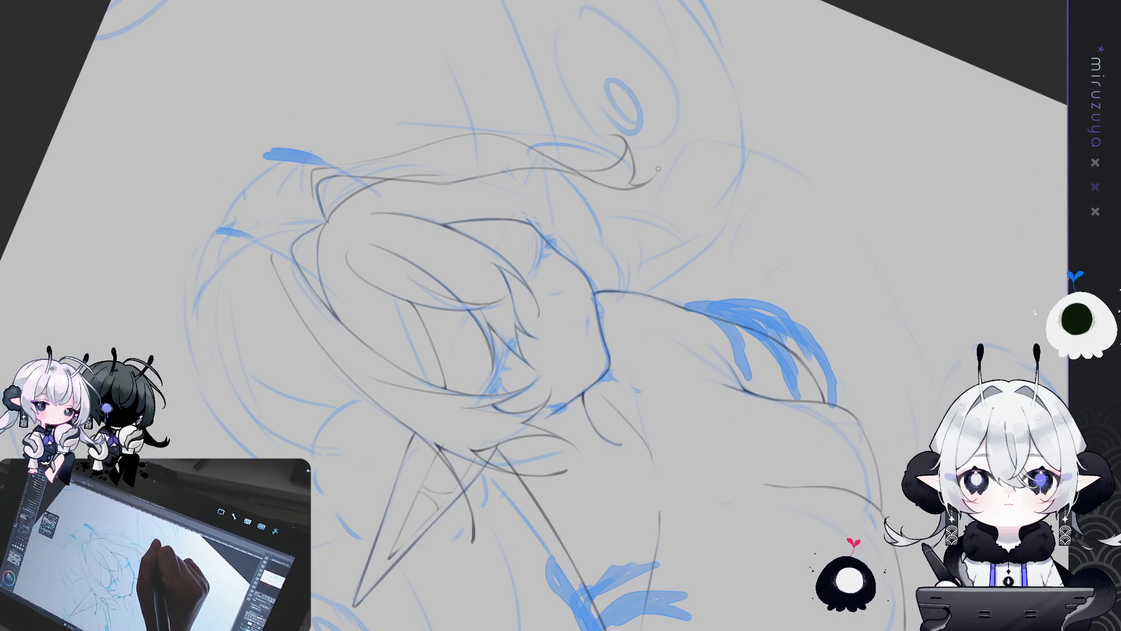
left_click_drag(698, 143, 658, 202)
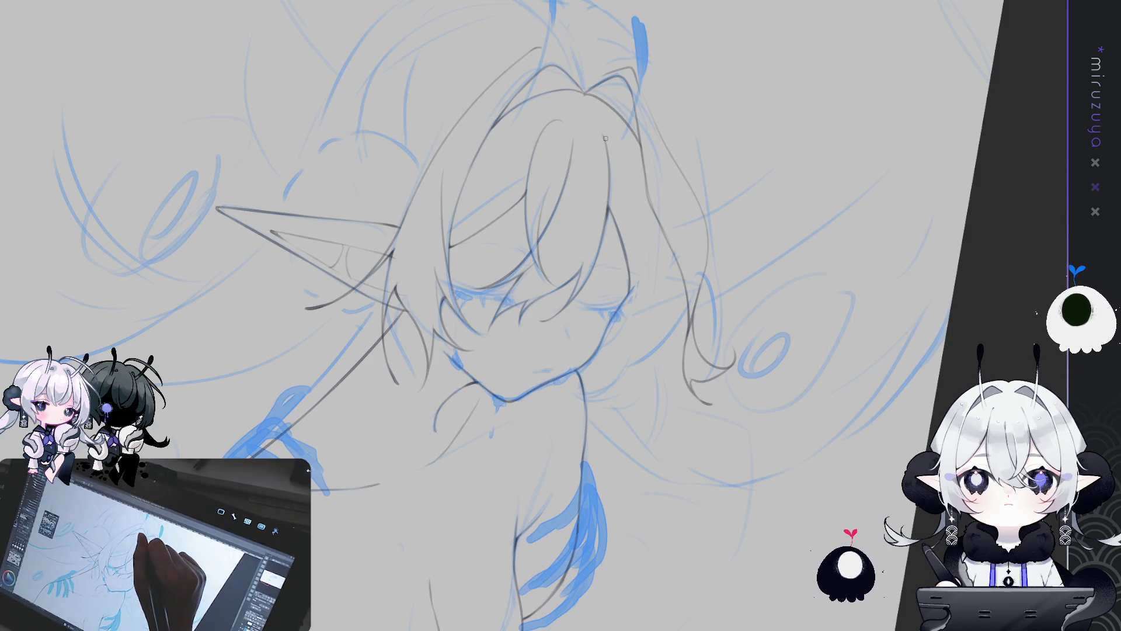
Retrace a hair line with a short stroke and start a pencil line along the face's left side
left_click_drag(604, 133, 621, 168)
key("ctrl+z")
left_click_drag(619, 229, 625, 268)
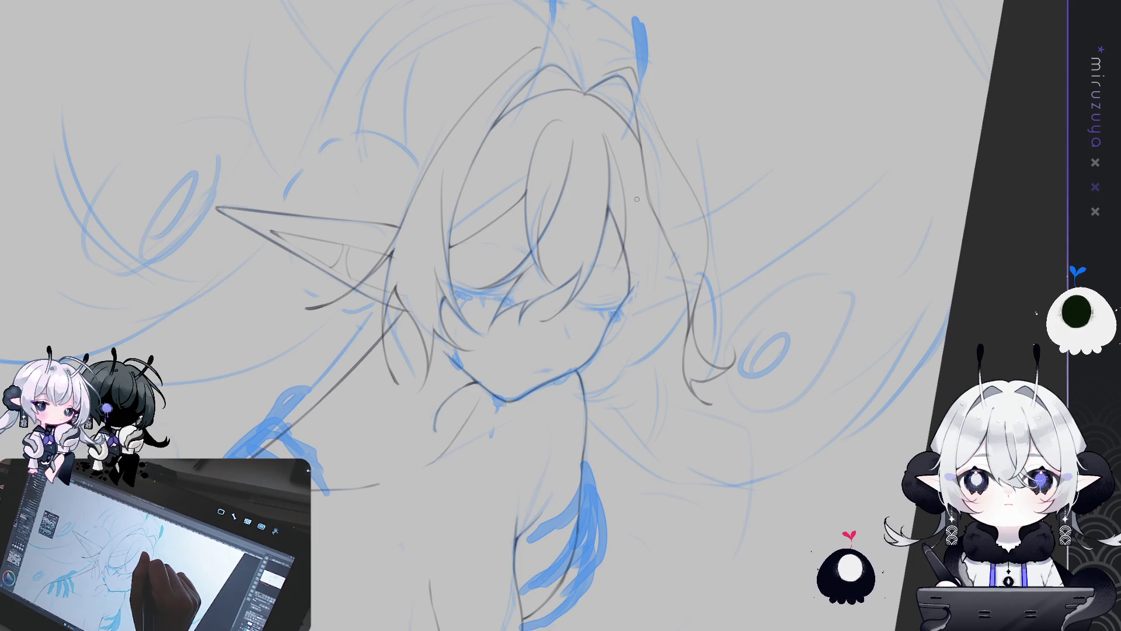
key("h")
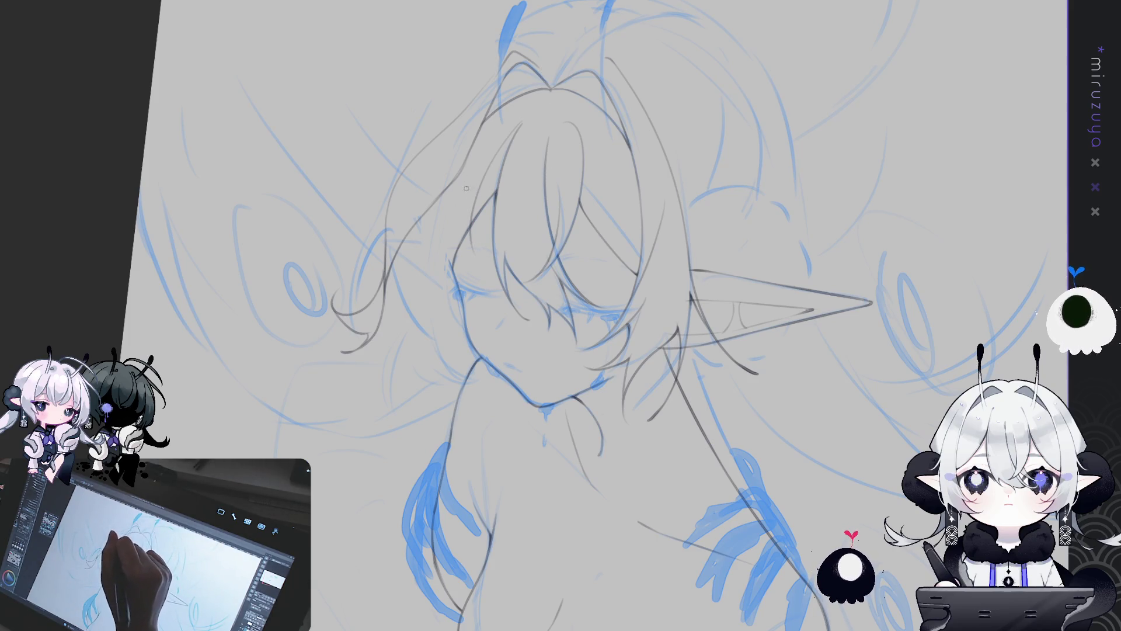
left_click_drag(467, 208, 452, 275)
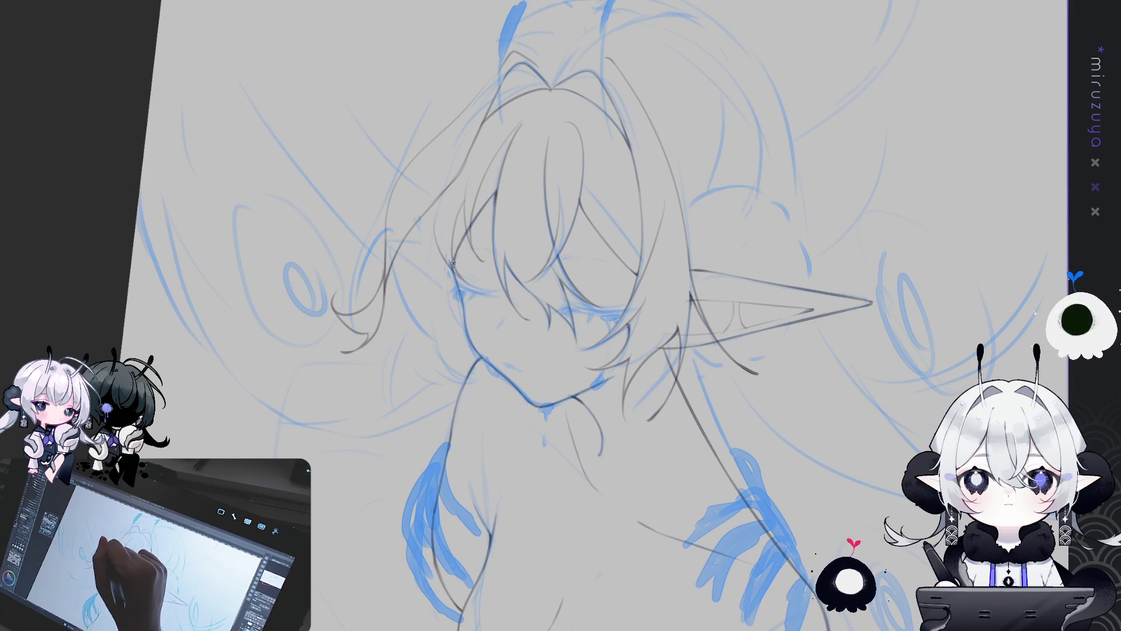
Turn the view sideways and zoomed in, then bring it back upright
key("r")
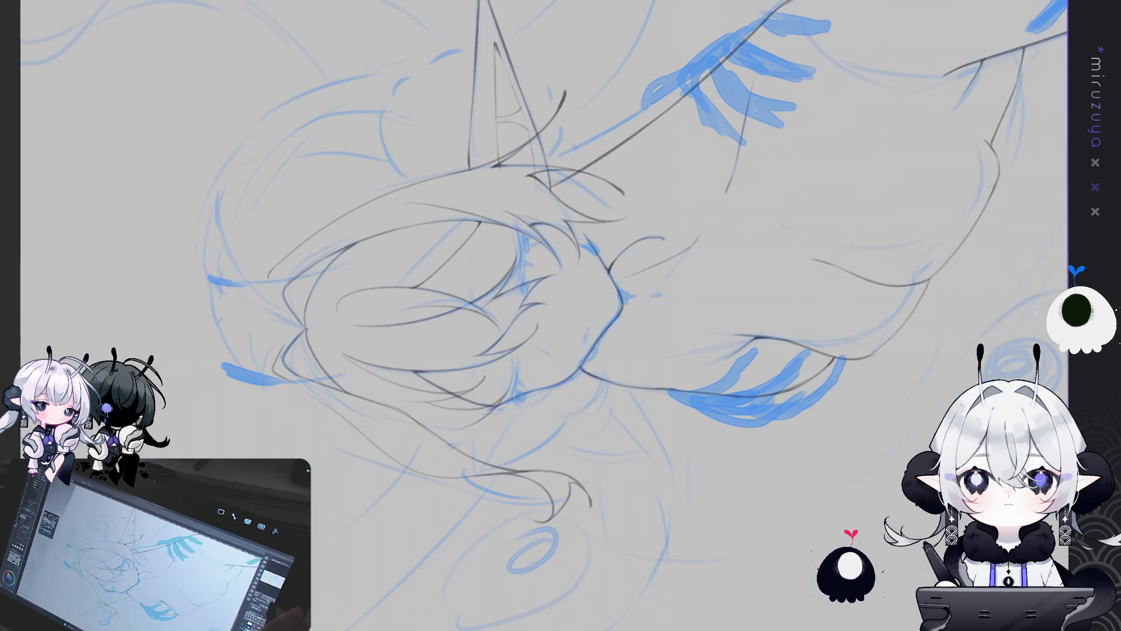
mouse_move(560, 315)
left_mouse_down()
mouse_move(532, 52)
mouse_move(522, 51)
left_mouse_up()
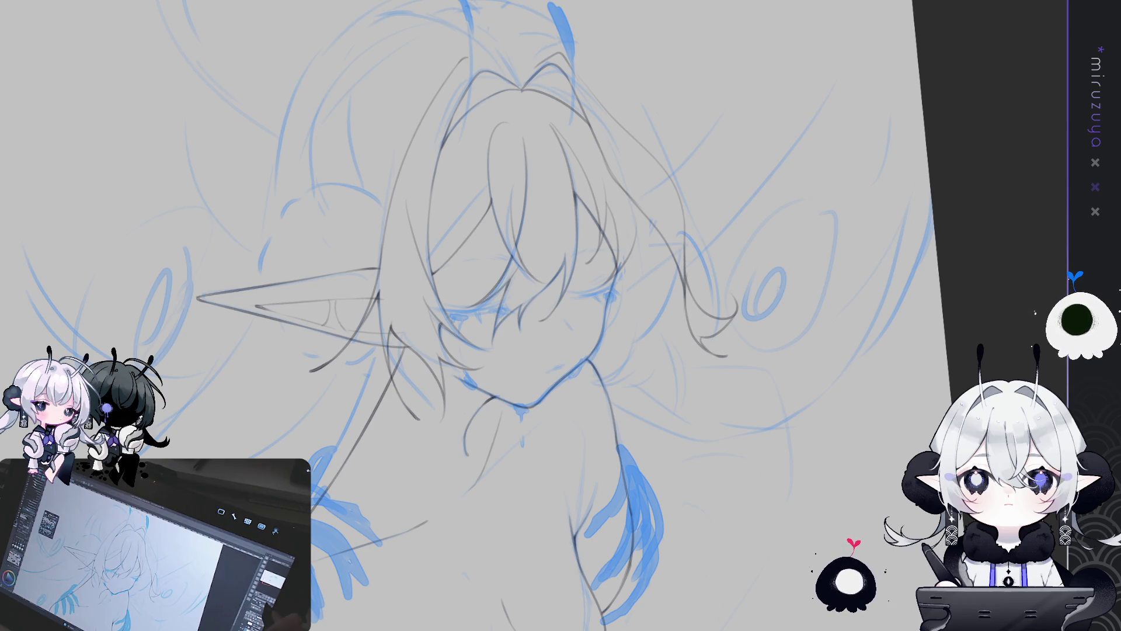
In a mirrored view, strengthen the pencil contour along the face's left side and cheek
key("h")
left_click_drag(876, 350, 866, 419)
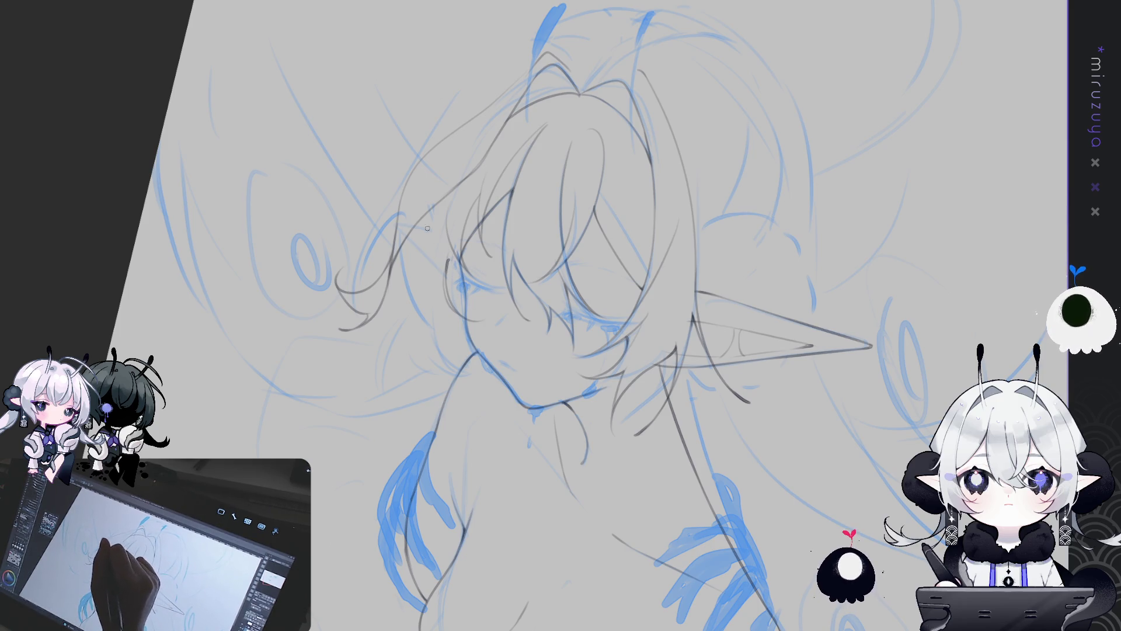
left_click_drag(435, 227, 408, 319)
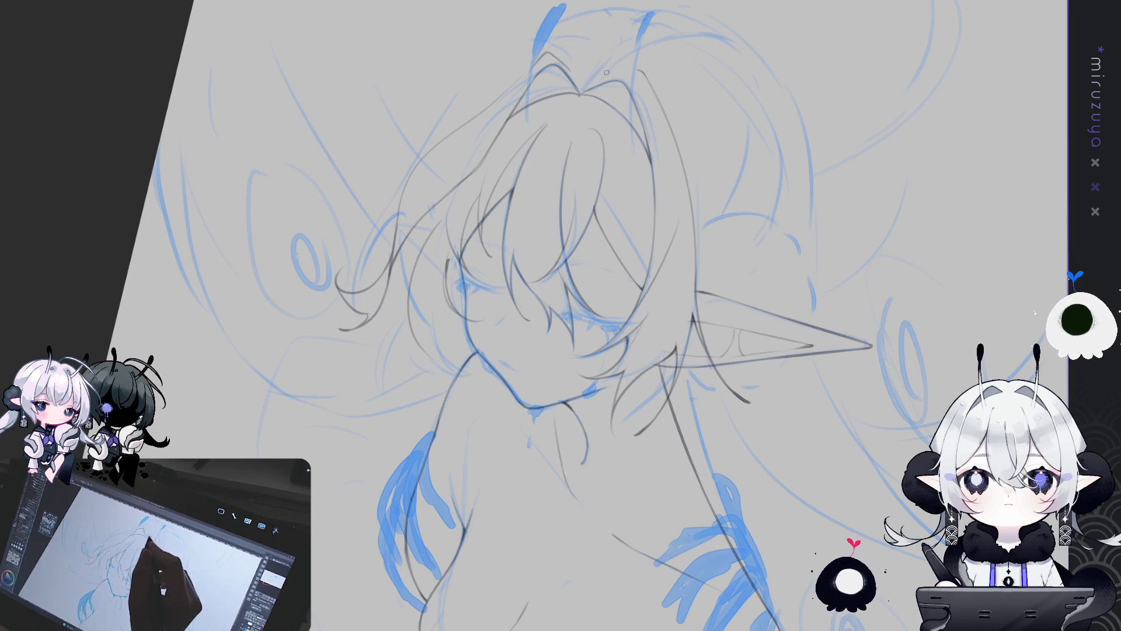
left_click_drag(438, 298, 443, 349)
Discard a thin hair stroke beside the face and re-centre the view upright on the face
key("asciicircum")
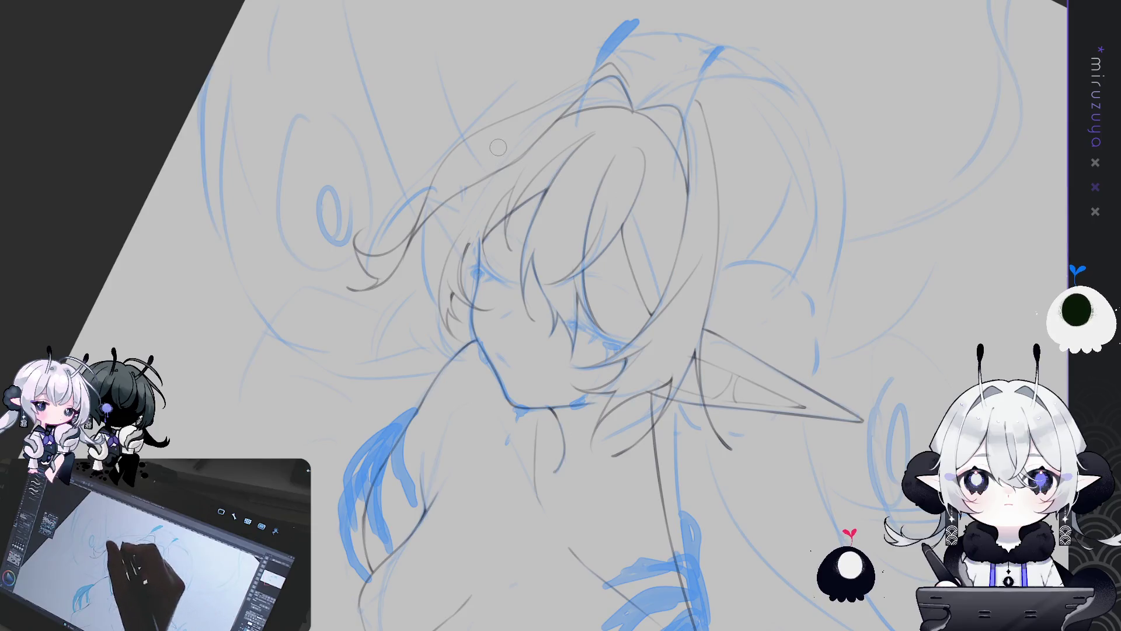
left_click_drag(482, 192, 470, 266)
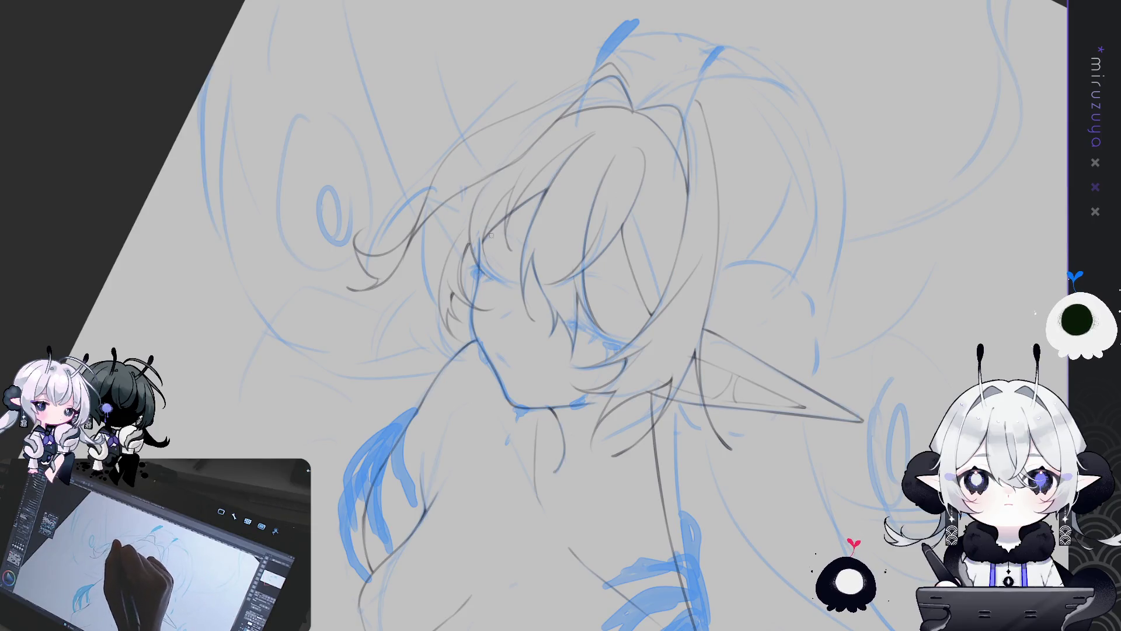
key("ctrl+z")
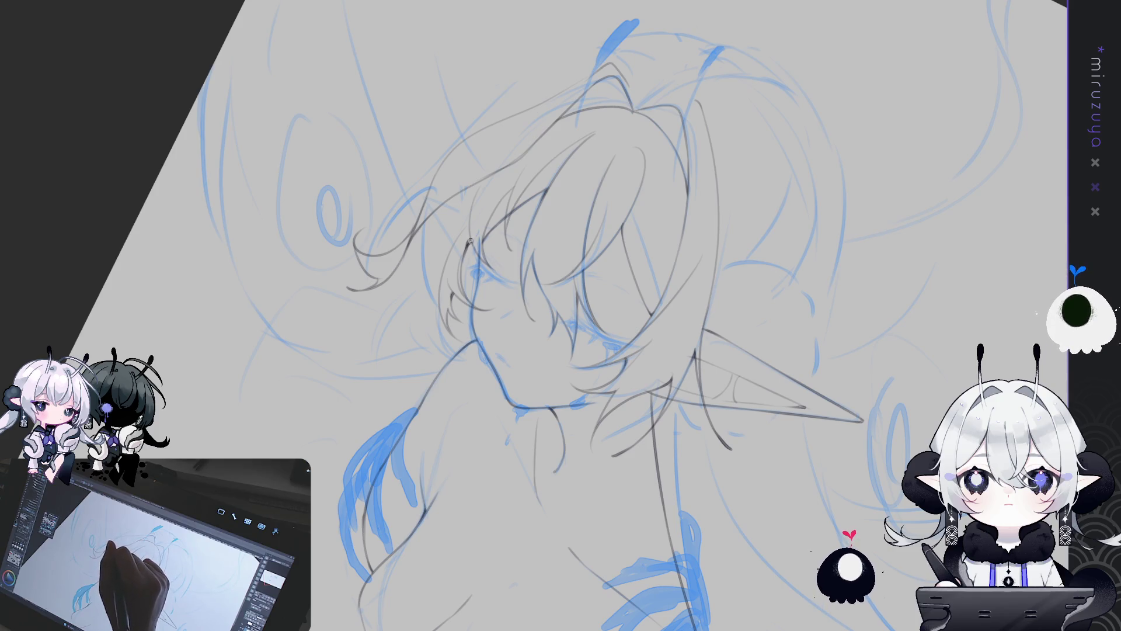
mouse_move(470, 252)
left_mouse_down()
mouse_move(436, 286)
mouse_move(581, 217)
left_mouse_up()
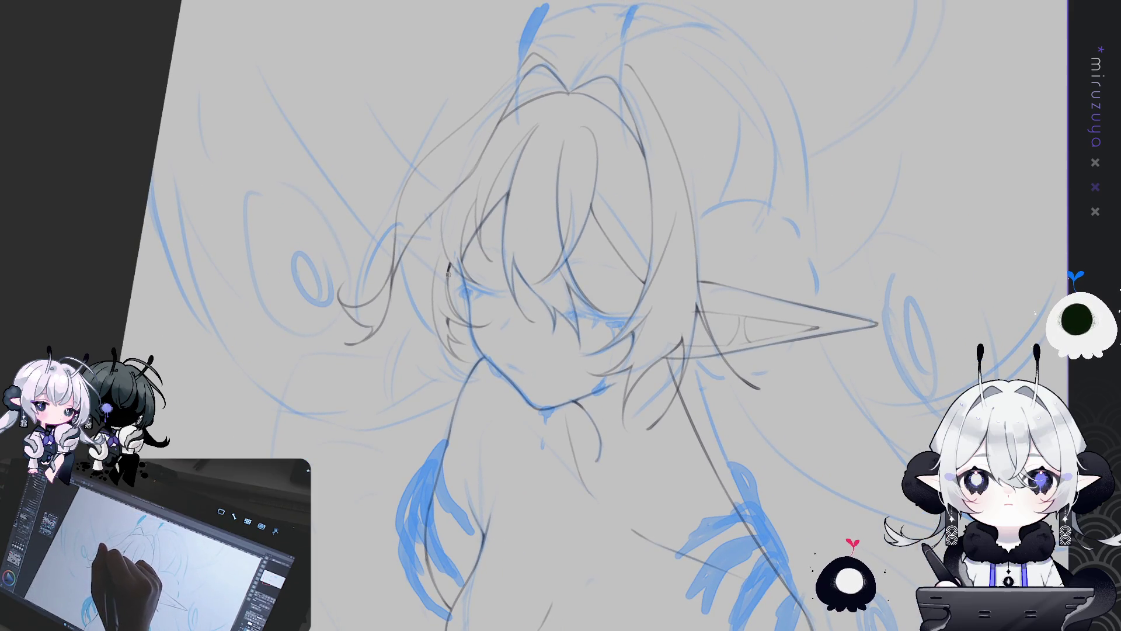
left_click_drag(533, 169, 474, 142)
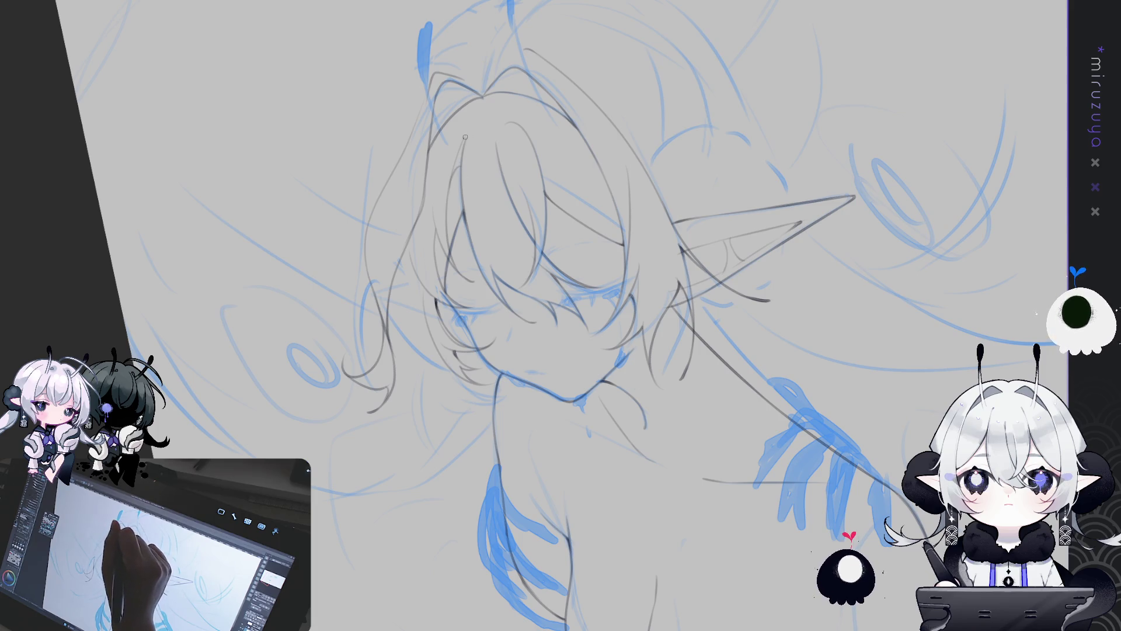
left_click_drag(466, 137, 409, 234)
left_click_drag(561, 316, 623, 480)
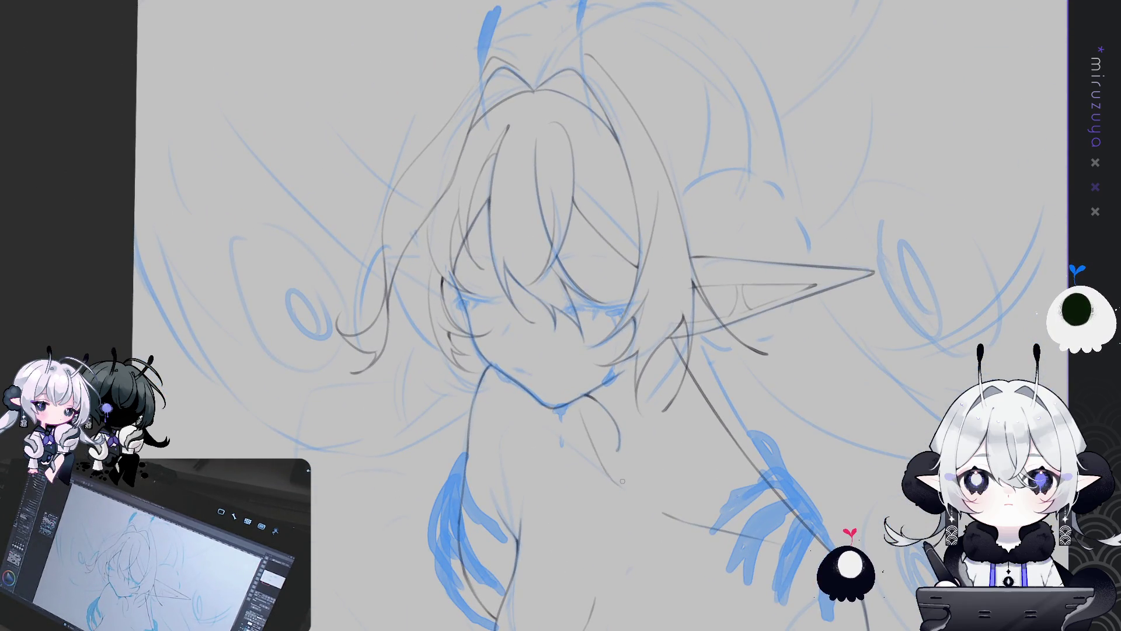
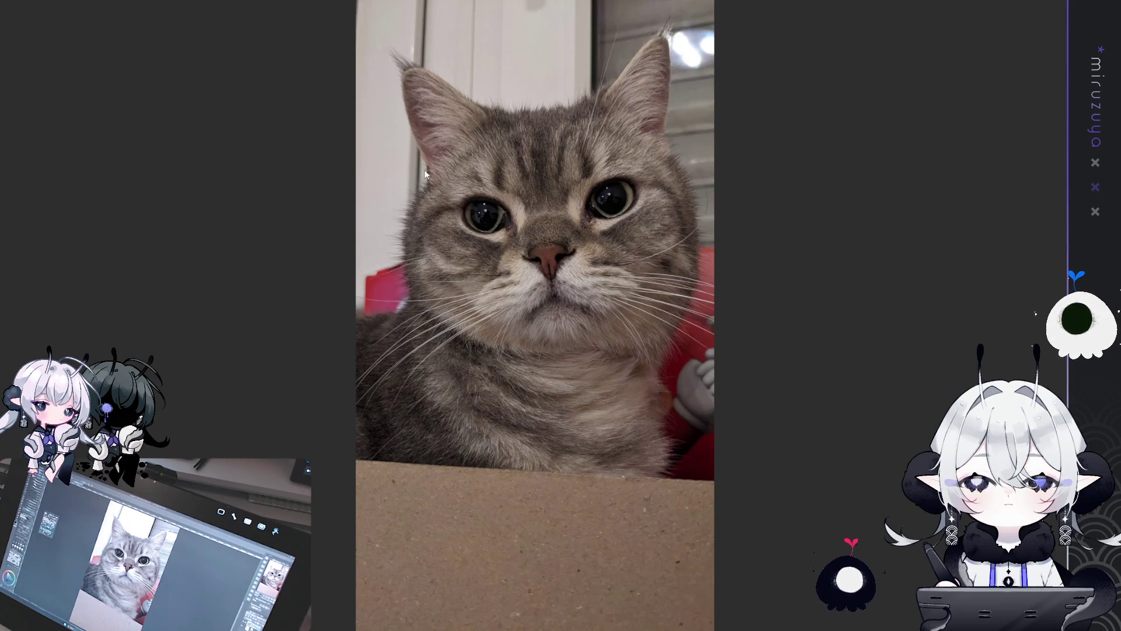
Cycle through the open cat photos until the grey cat stretched on the sofa appears
key("ctrl+Tab")
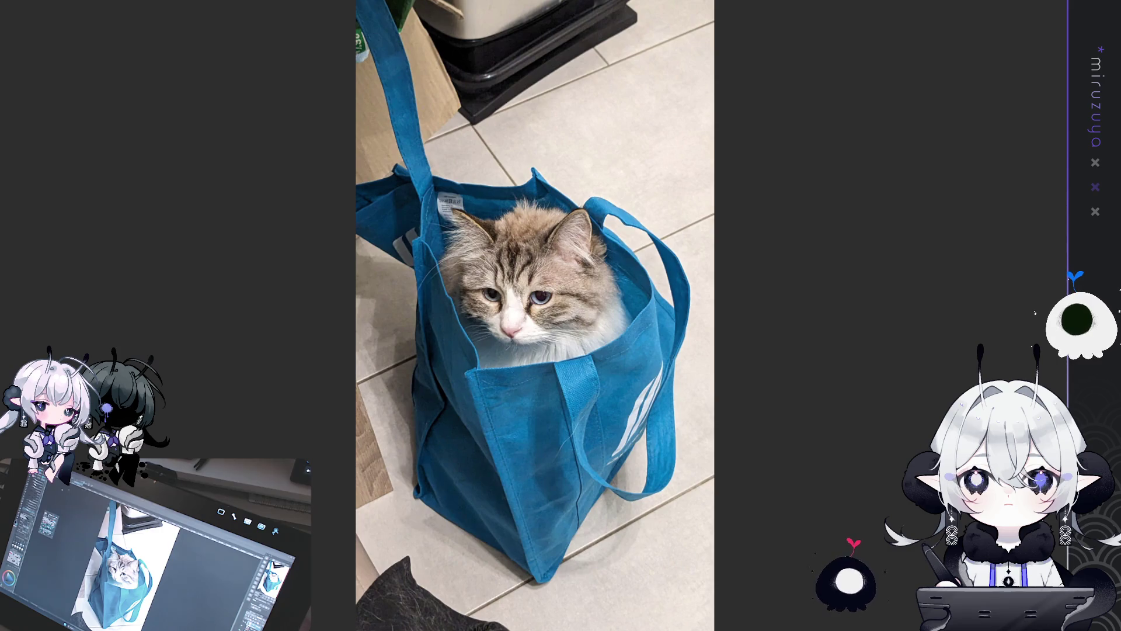
key("ctrl+Tab")
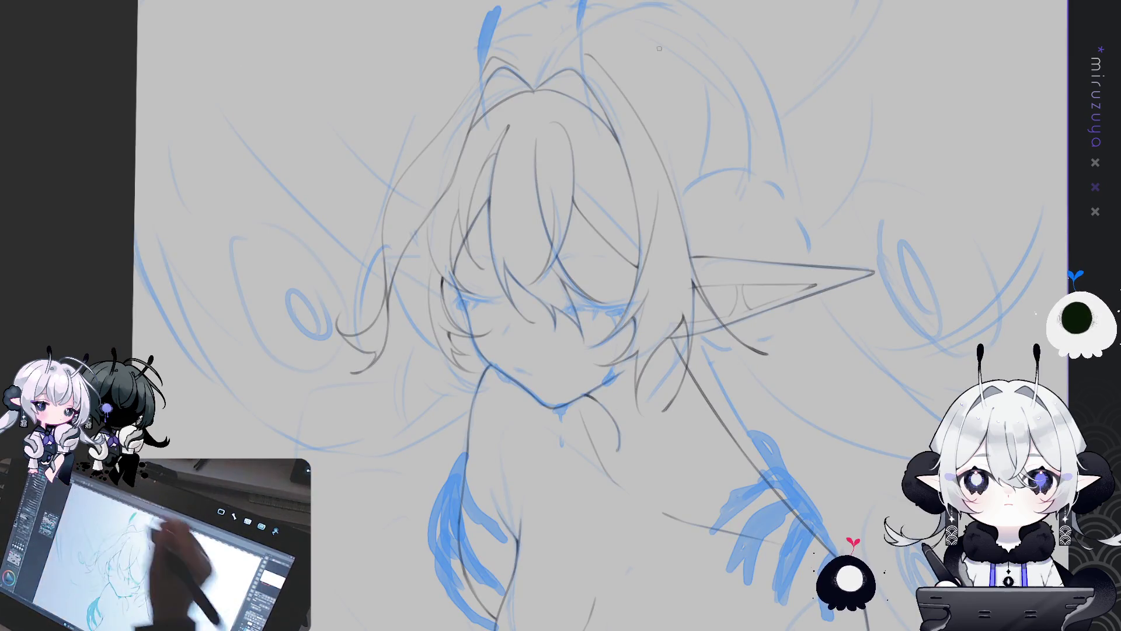
Pan and rotate the canvas to inspect the elf-eared girl sketch from several angles
mouse_move(841, 514)
left_mouse_down()
mouse_move(841, 493)
mouse_move(885, 486)
mouse_move(853, 215)
left_mouse_up()
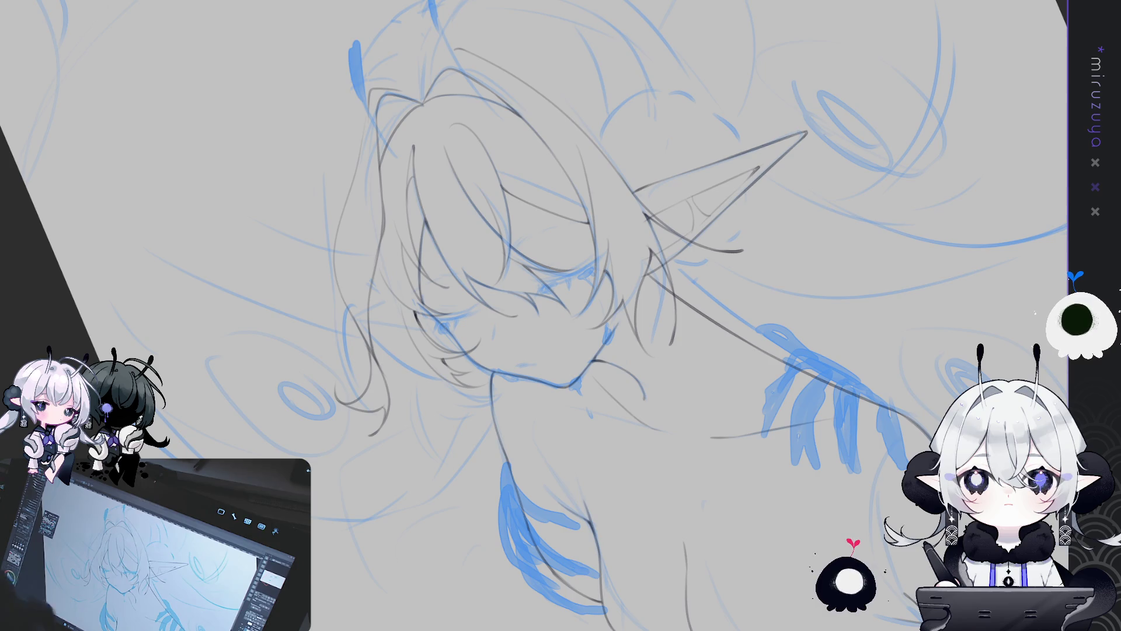
left_click_drag(584, 175, 552, 195)
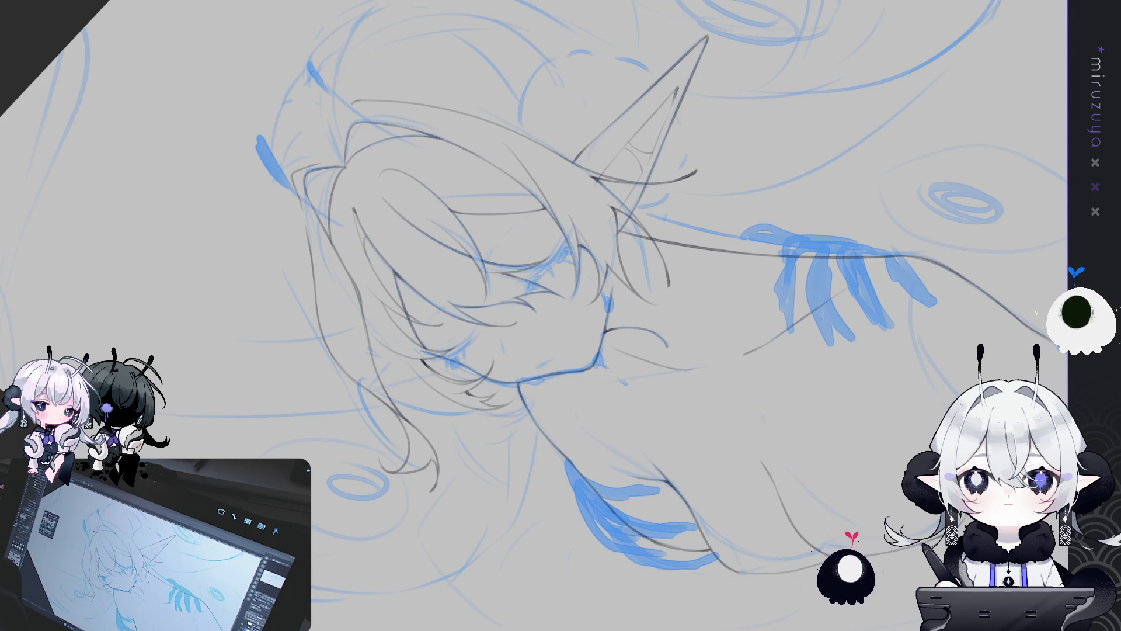
mouse_move(701, 175)
left_mouse_down()
mouse_move(672, 187)
mouse_move(526, 146)
left_mouse_up()
left_click_drag(653, 563, 442, 265)
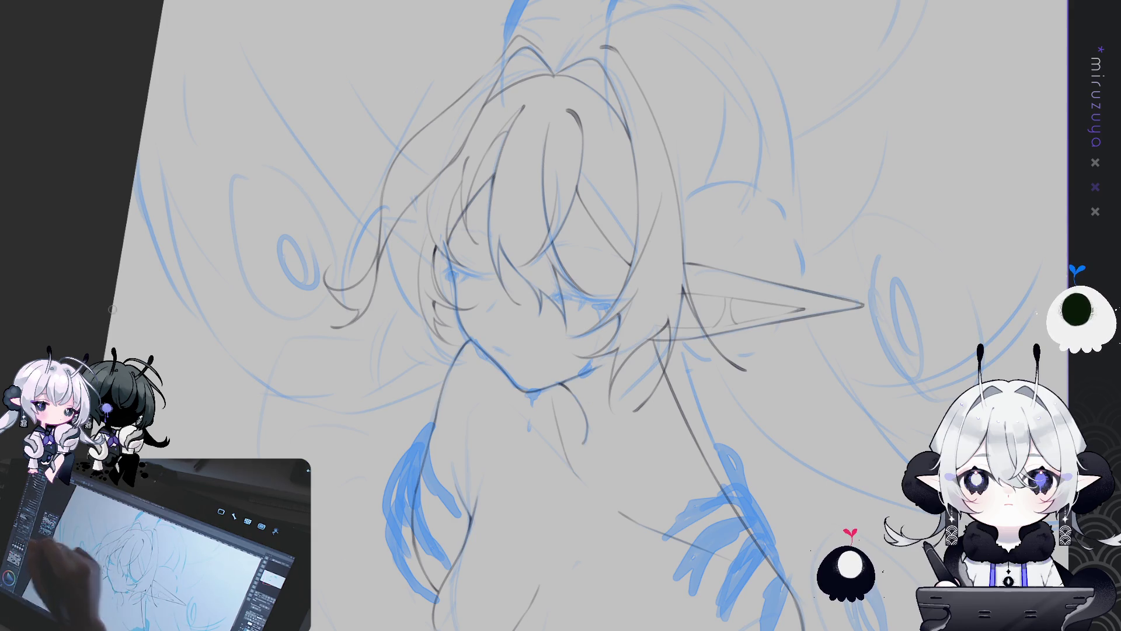
left_click_drag(746, 486, 918, 418)
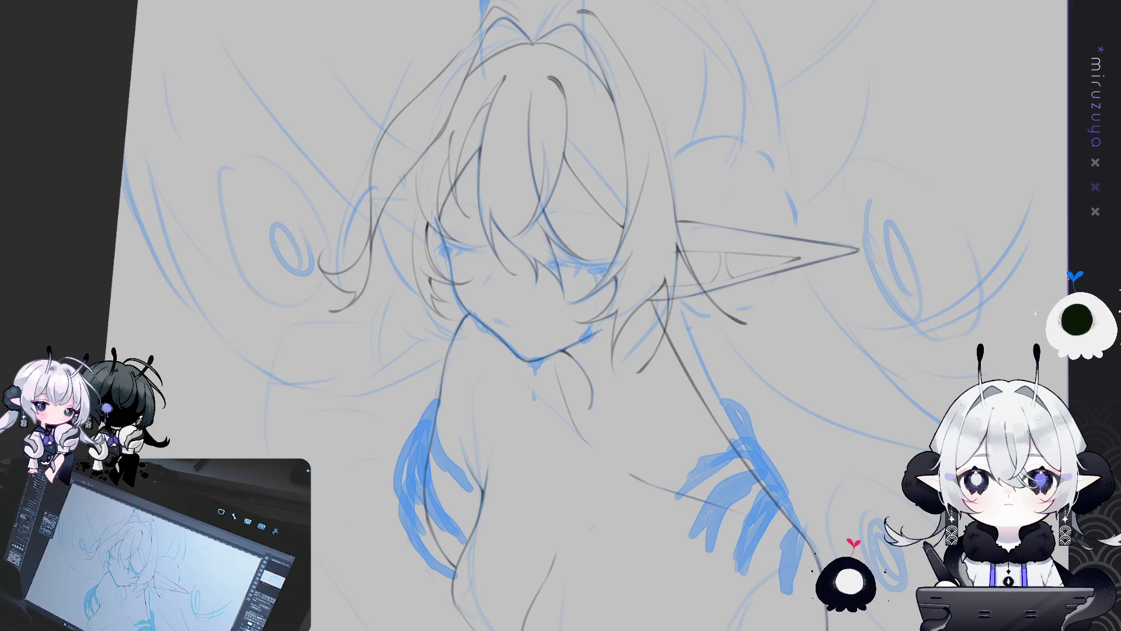
left_click_drag(729, 472, 685, 489)
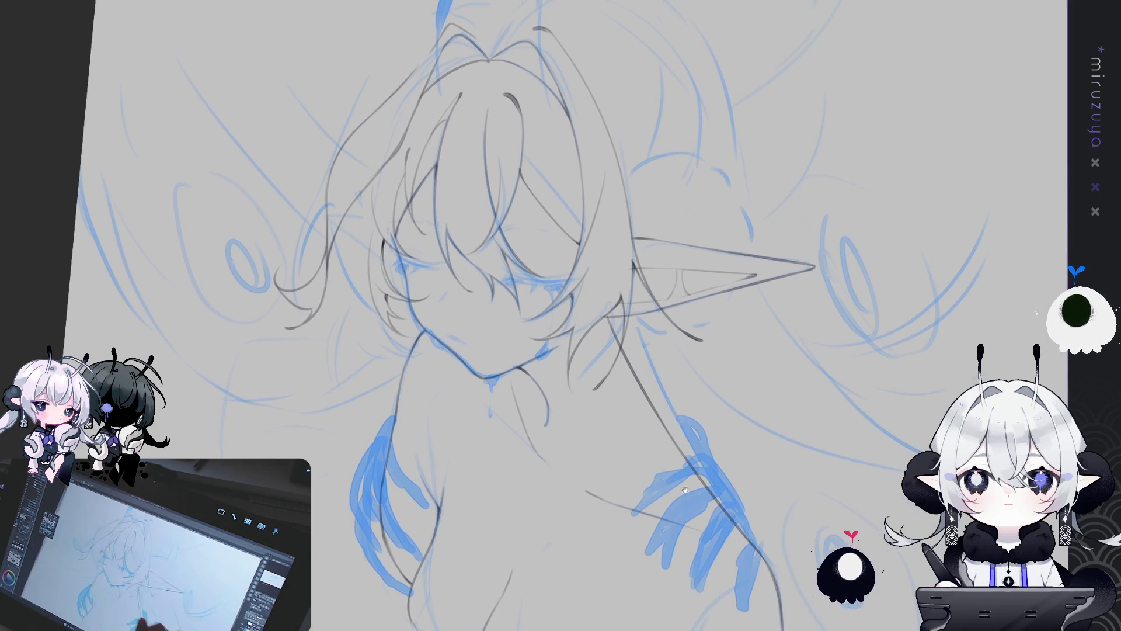
Draw a grey pencil arc over the top of the girl's head, replacing a faint first stroke
key("m")
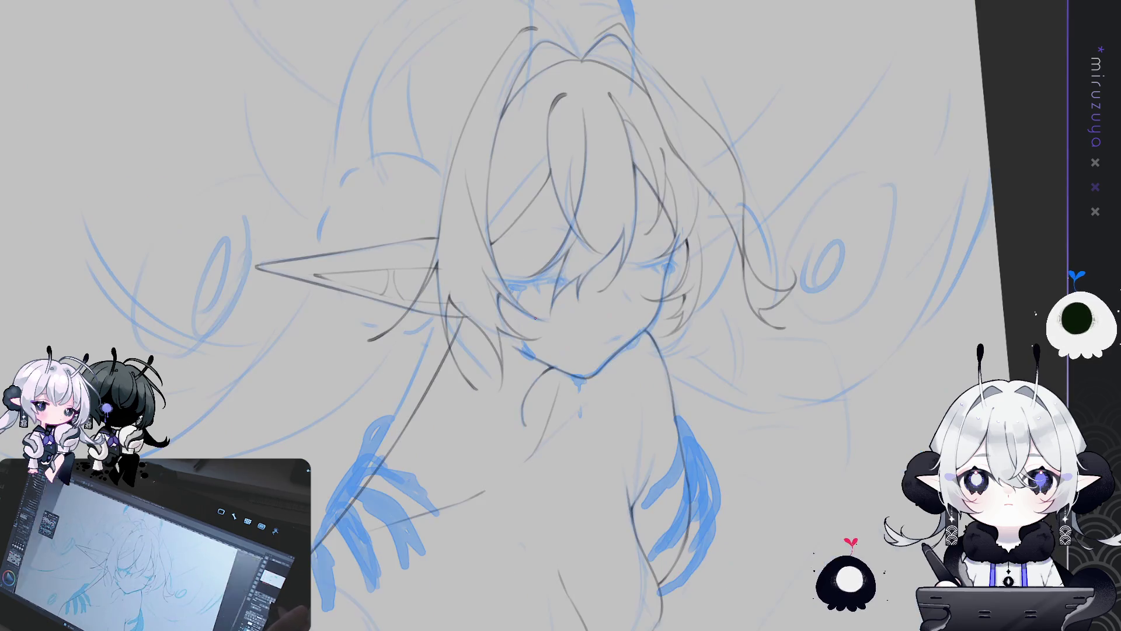
left_click_drag(535, 318, 592, 114)
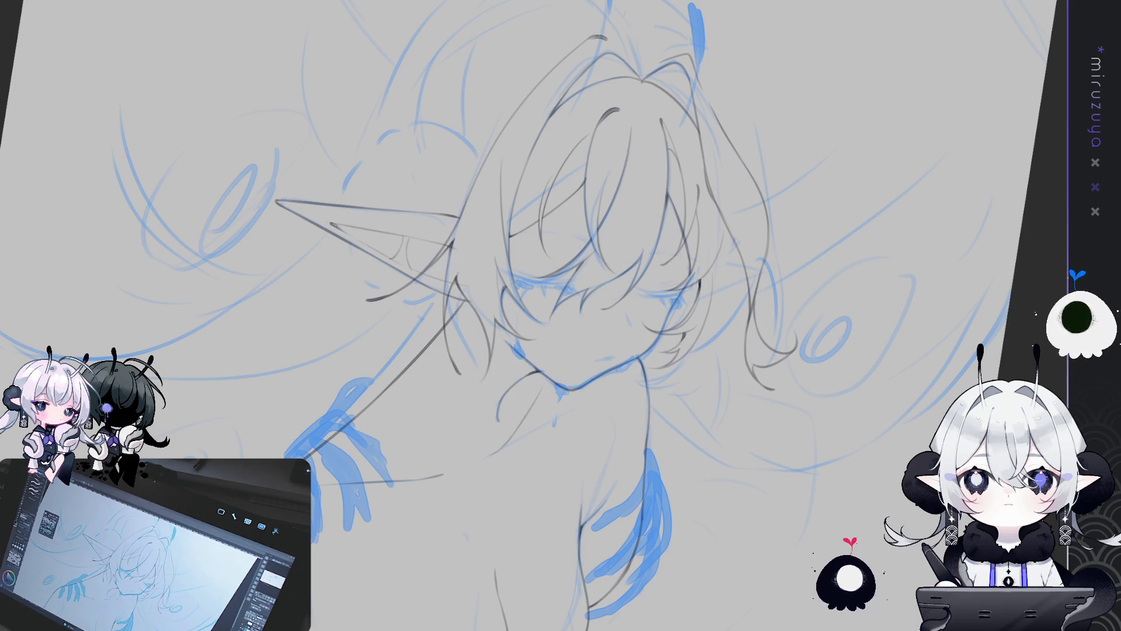
key("h")
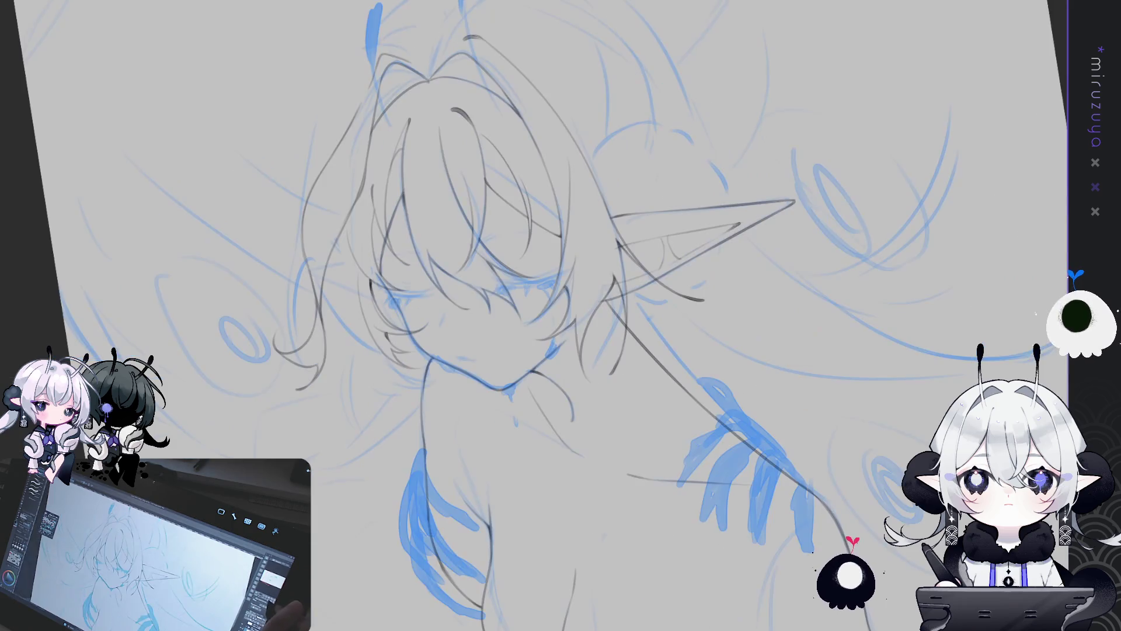
key("ctrl+0")
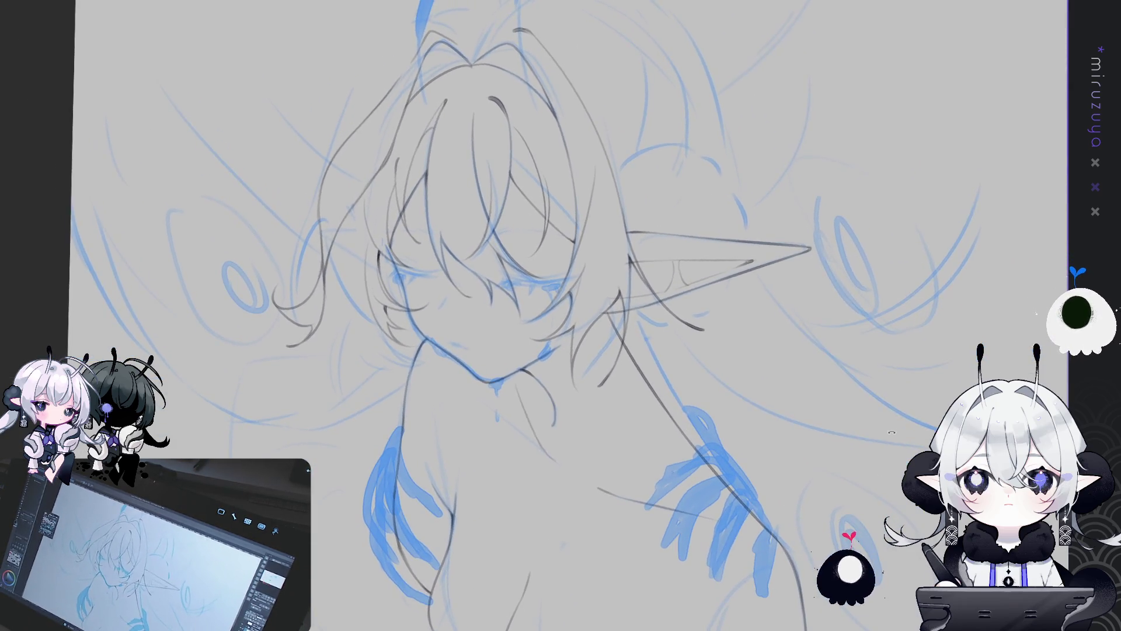
left_click_drag(890, 434, 852, 486)
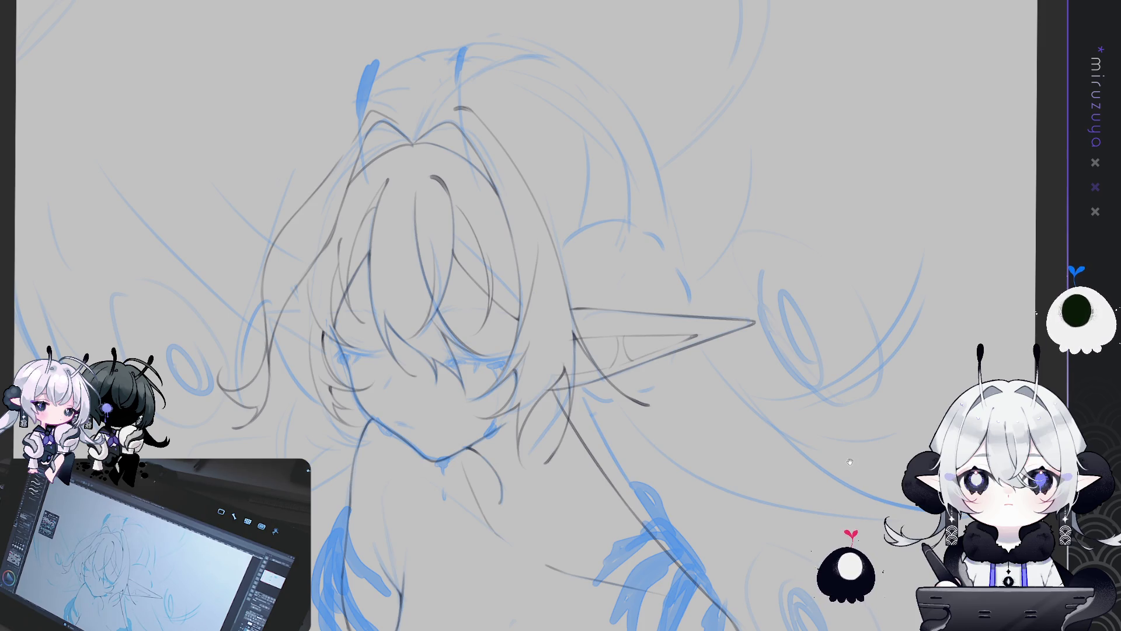
left_click_drag(850, 461, 810, 494)
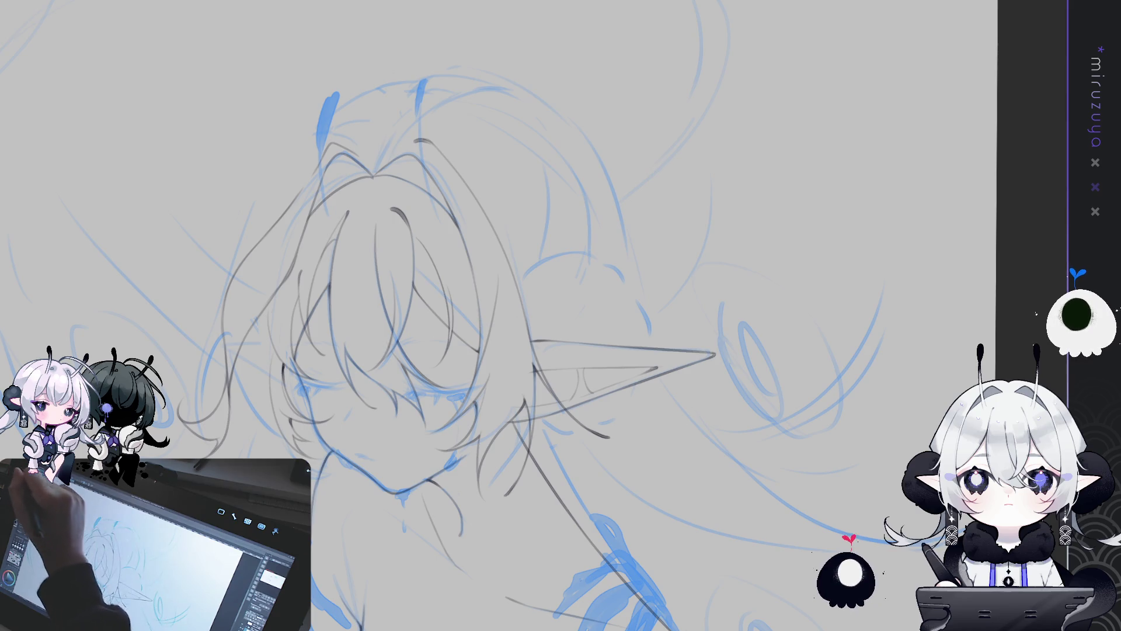
left_click_drag(409, 115, 385, 150)
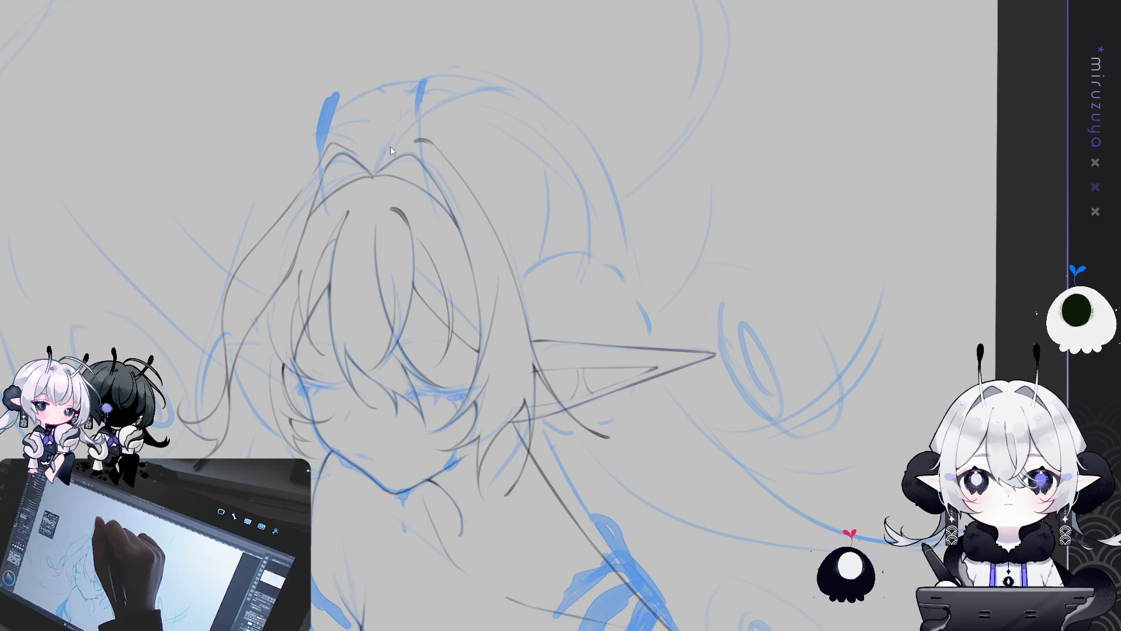
key("ctrl+z")
left_click_drag(456, 88, 602, 79)
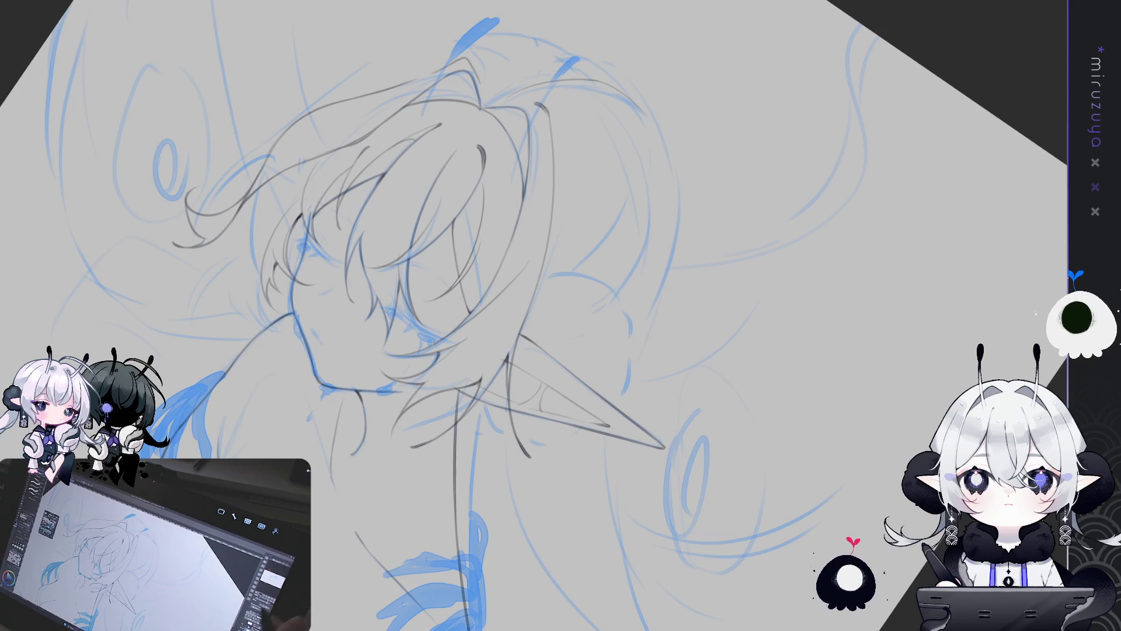
Outline the round hair bun behind the head with several grey pencil arcs beside the ear
key("minus")
key("minus")
key("minus")
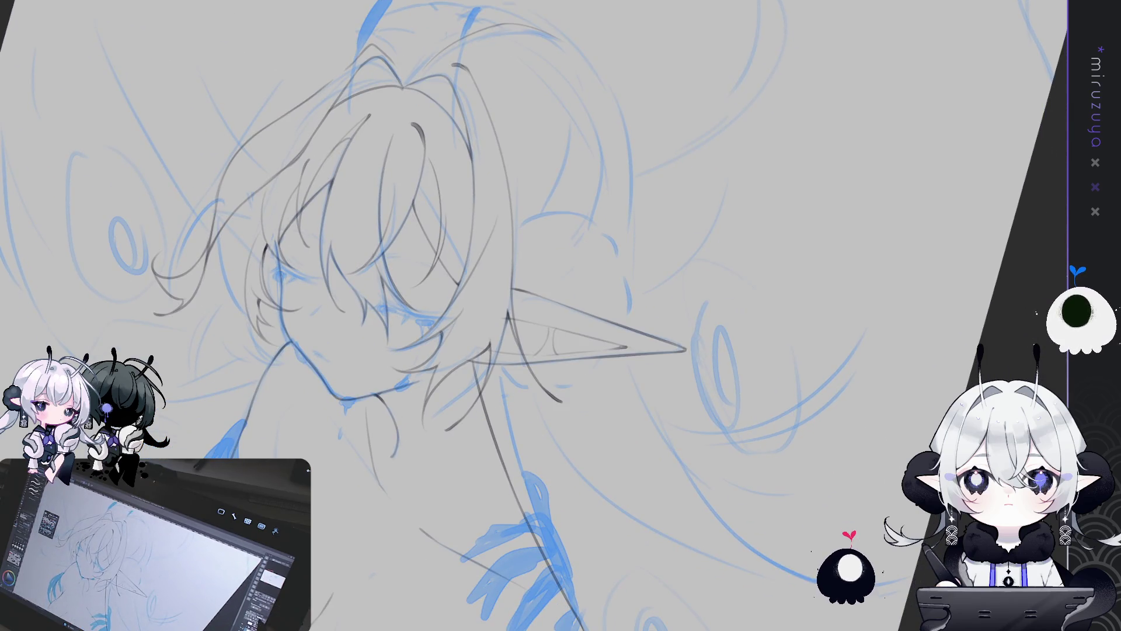
key("minus")
key("minus")
key("minus")
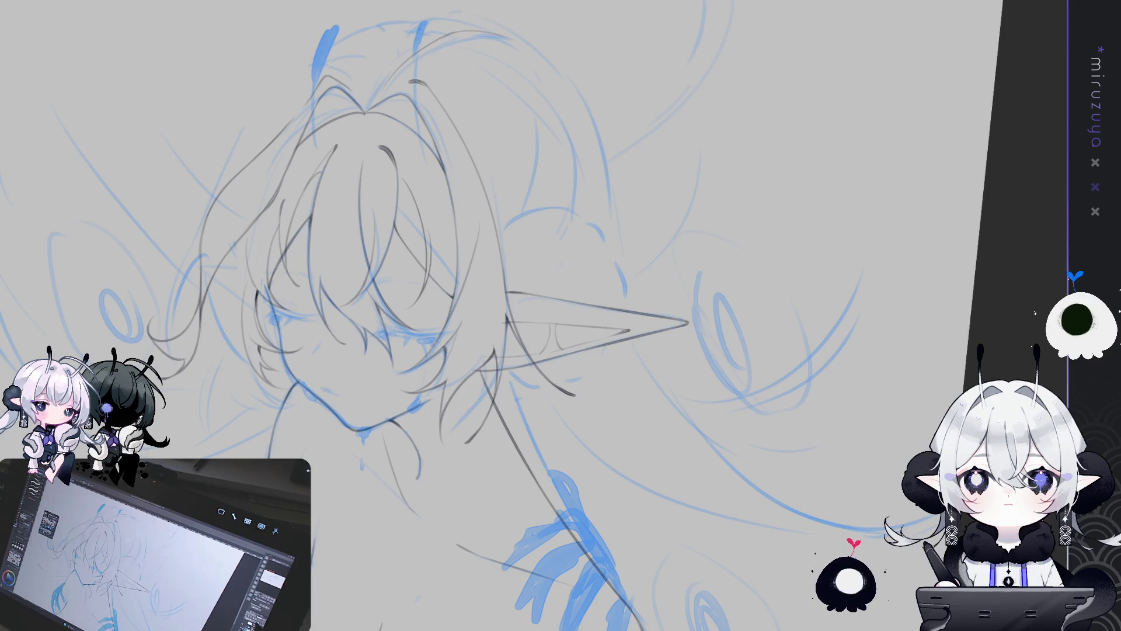
left_click_drag(720, 346, 682, 286)
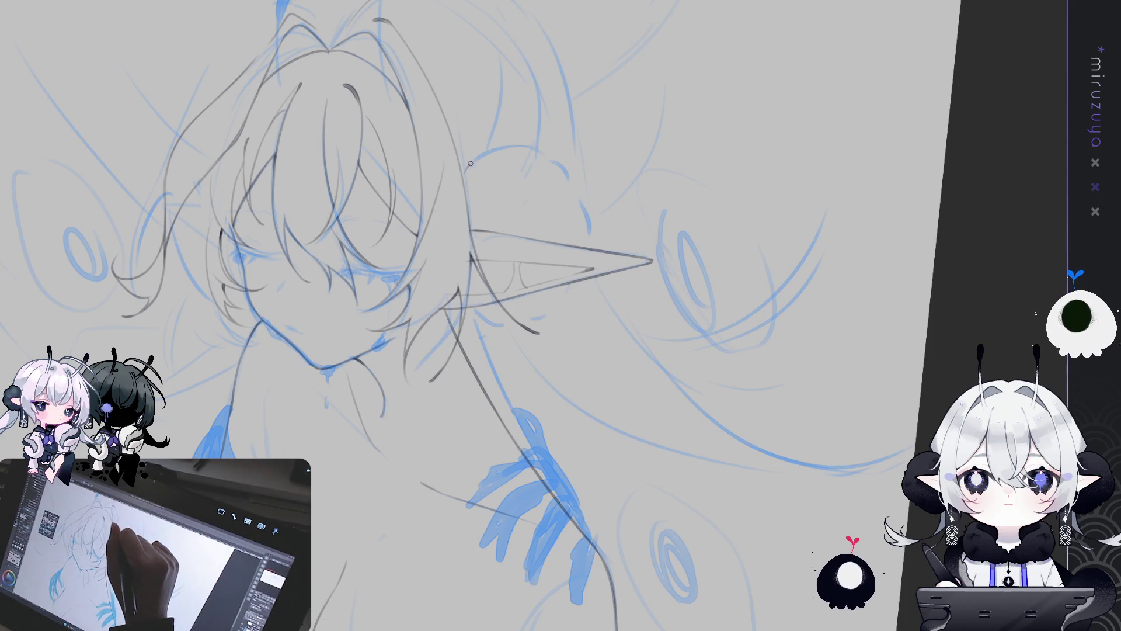
left_click_drag(464, 170, 501, 145)
mouse_move(558, 165)
left_mouse_down()
mouse_move(588, 205)
mouse_move(595, 257)
left_mouse_up()
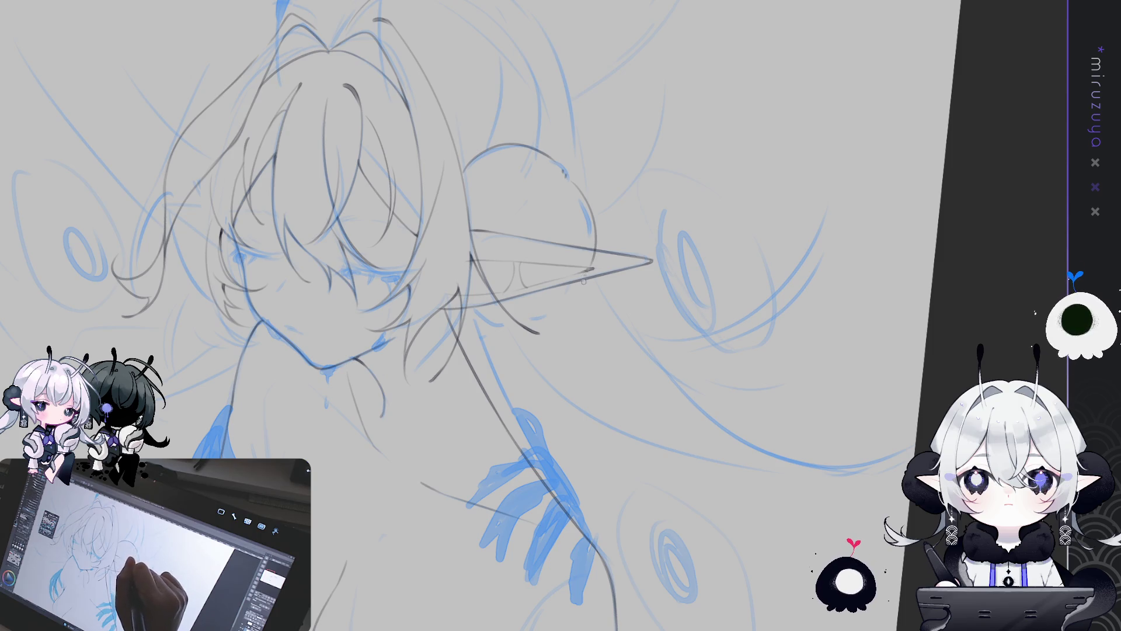
key("h")
left_click_drag(584, 175, 509, 237)
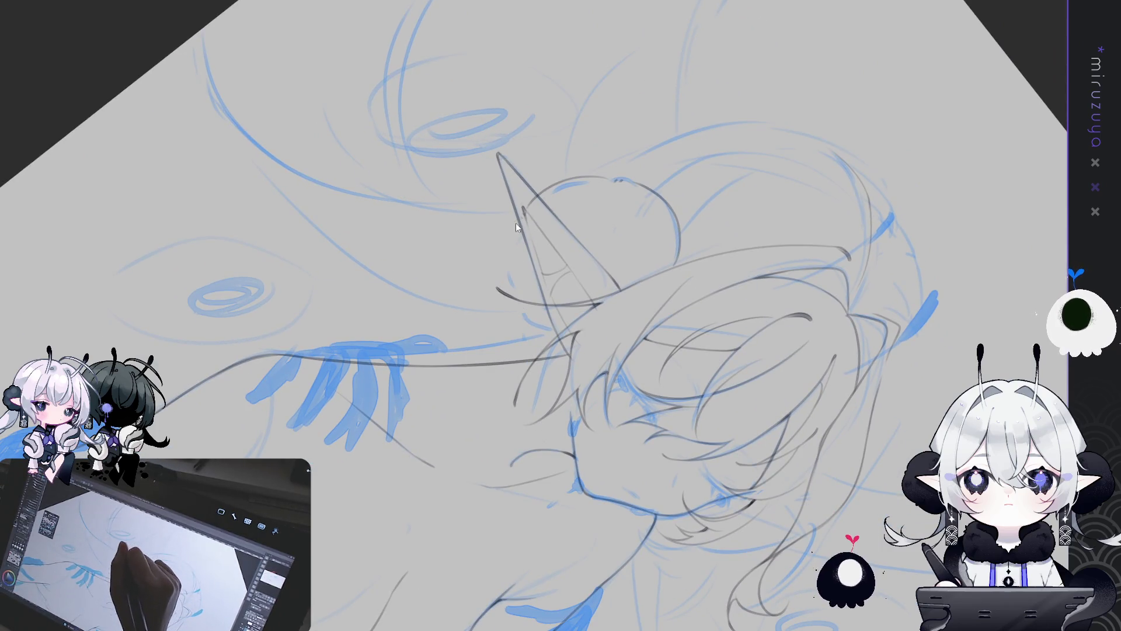
mouse_move(516, 221)
left_mouse_down()
mouse_move(524, 304)
mouse_move(537, 319)
left_mouse_up()
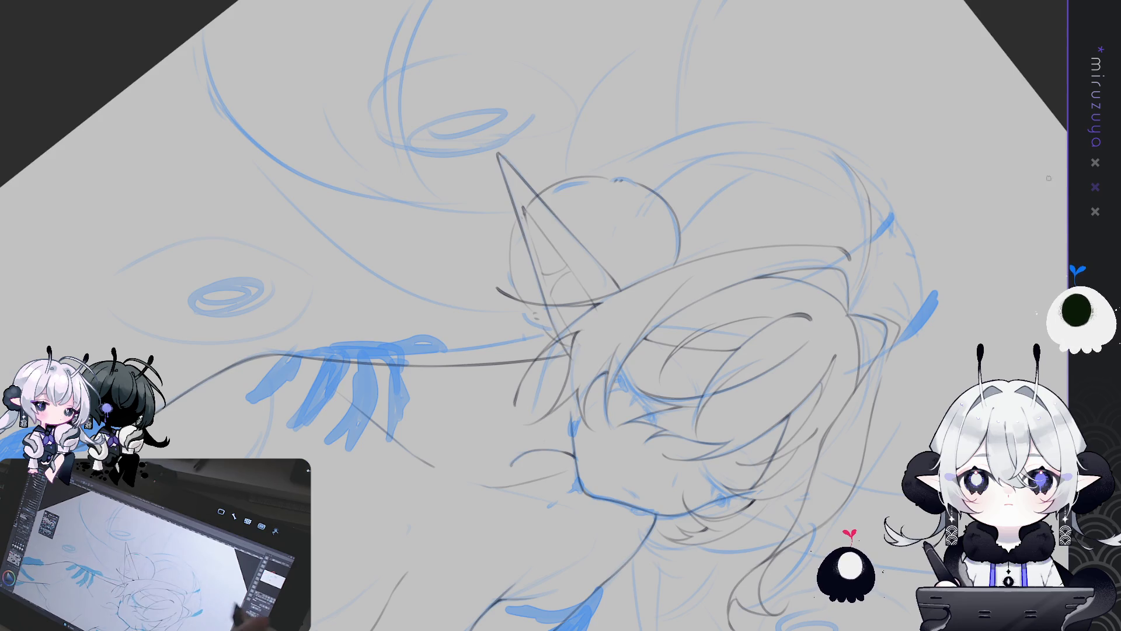
key("h")
left_click_drag(914, 299, 526, 304)
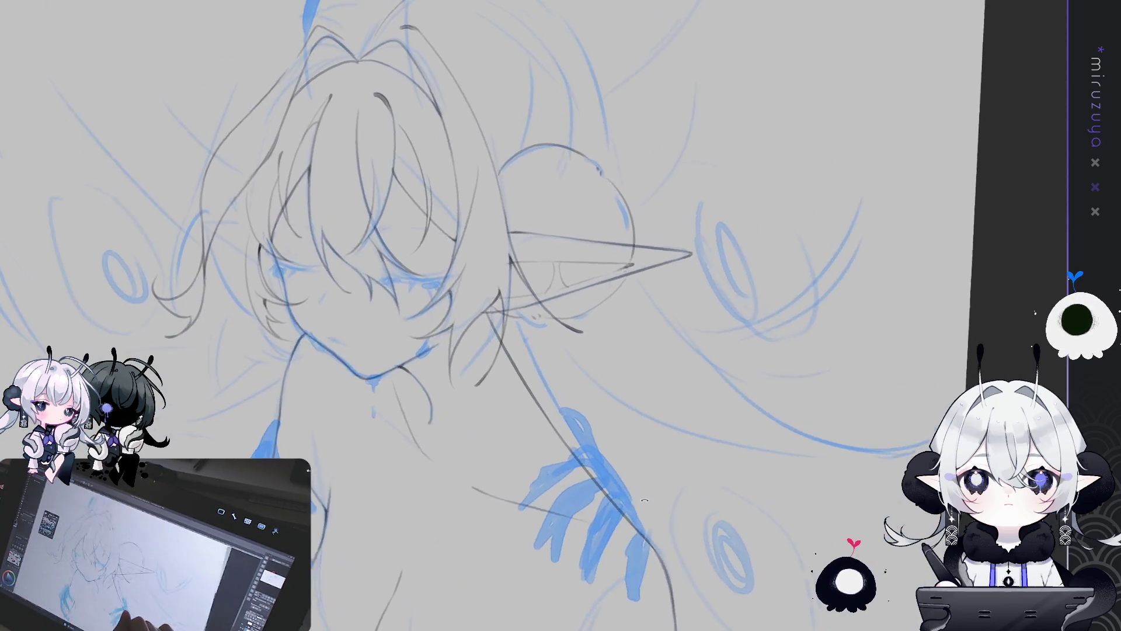
Reposition the view around the face and temporarily remove the grey lines to check the rough
left_click_drag(356, 334, 288, 304)
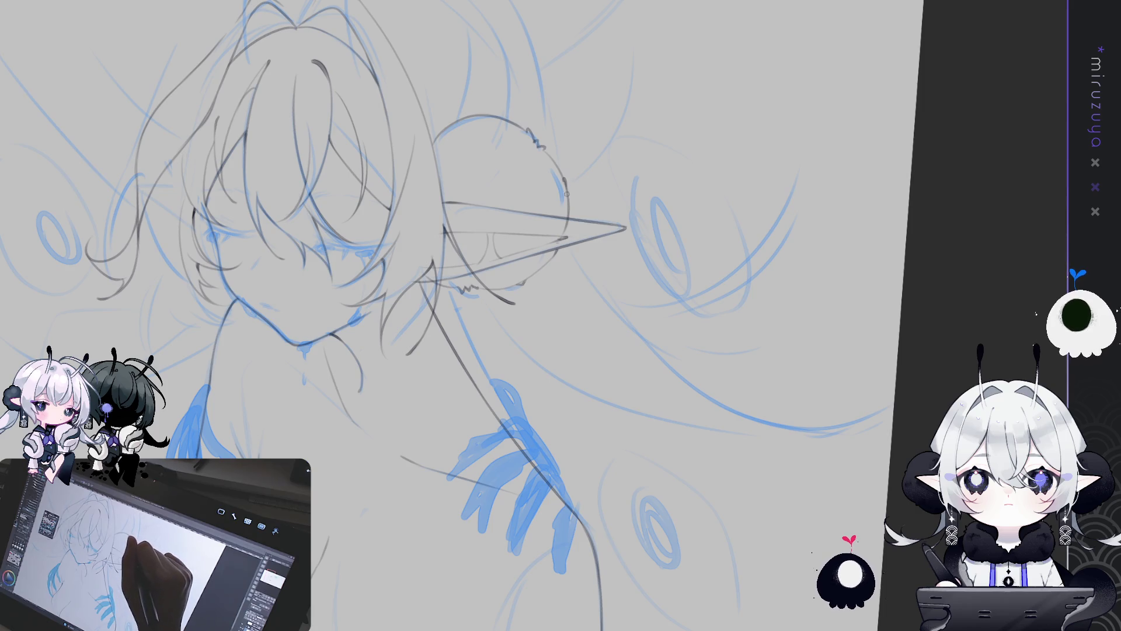
left_click_drag(485, 153, 640, 334)
left_click_drag(747, 354, 441, 292)
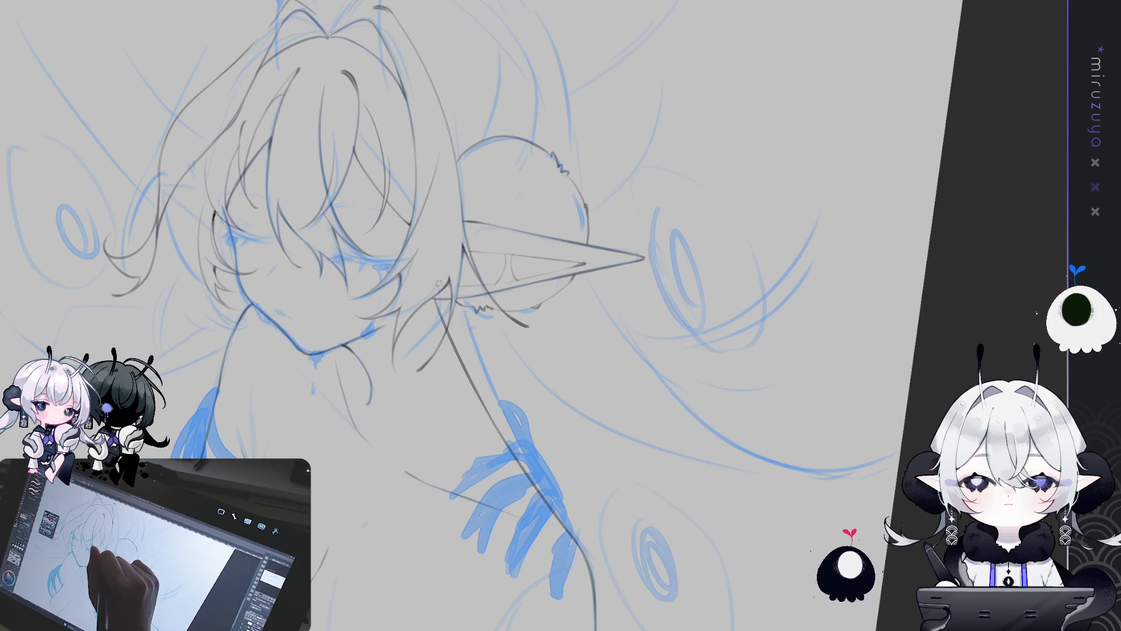
left_click_drag(465, 220, 559, 267)
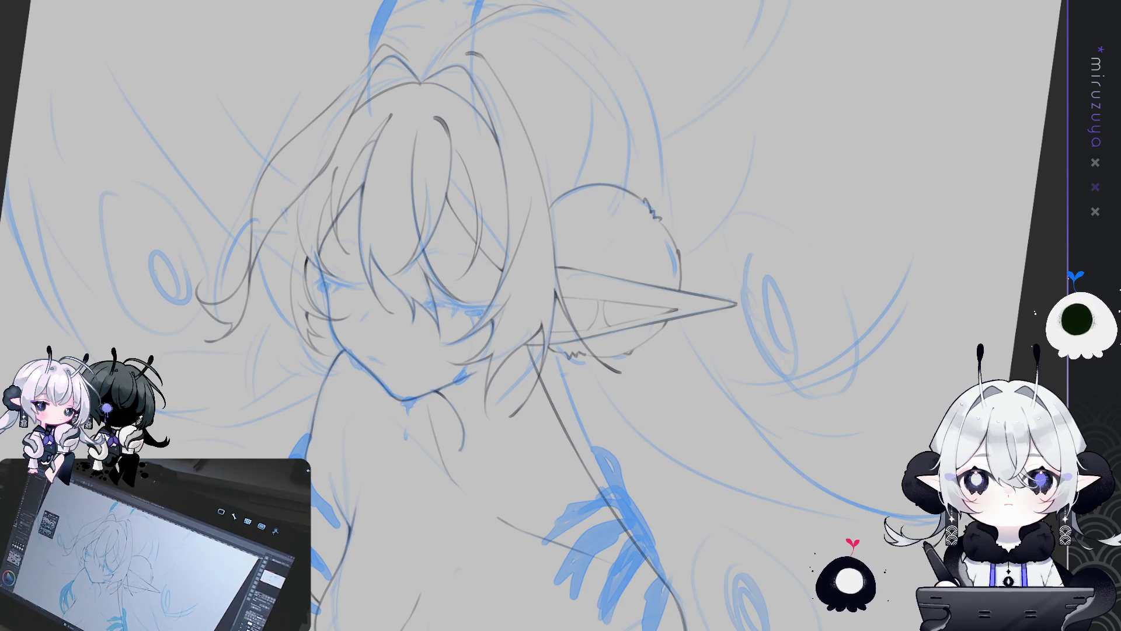
key("Delete")
Restore the grey hair lines and extend the outer hair curve with a pencil stroke
key("ctrl+z")
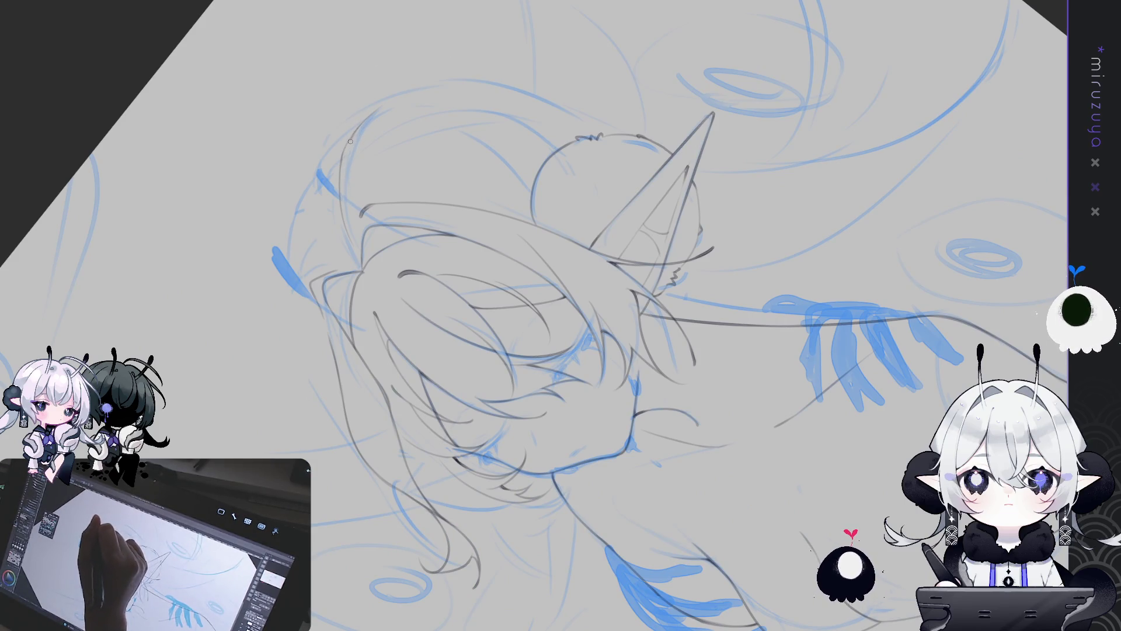
mouse_move(352, 146)
left_mouse_down()
mouse_move(525, 193)
mouse_move(701, 280)
mouse_move(799, 390)
mouse_move(584, 393)
left_mouse_up()
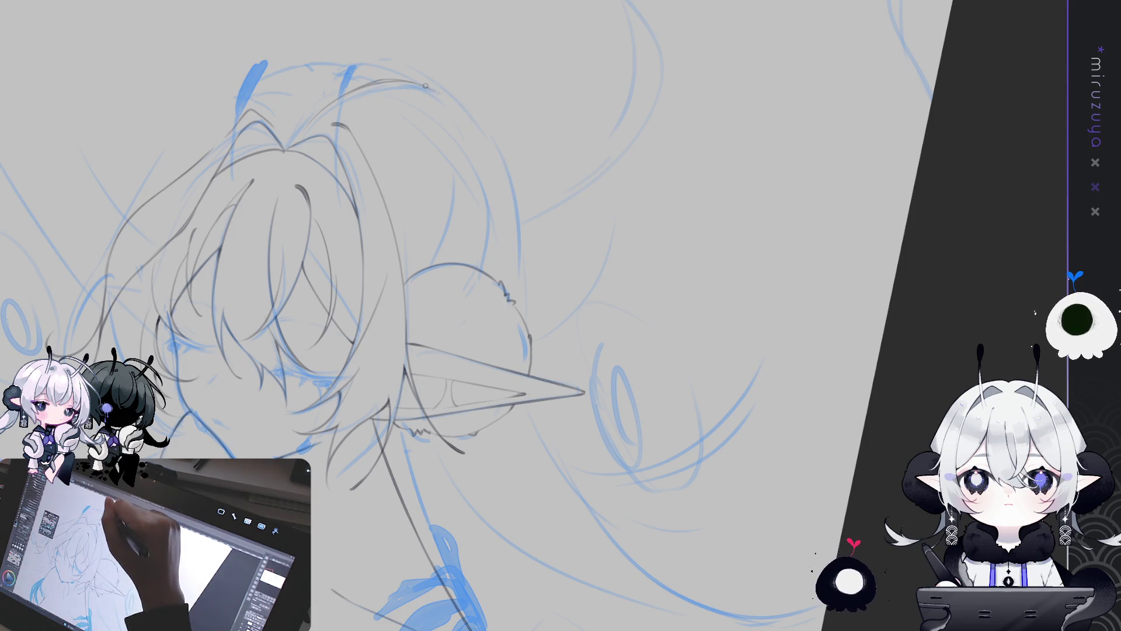
mouse_move(447, 98)
left_mouse_down()
mouse_move(491, 145)
mouse_move(520, 251)
left_mouse_up()
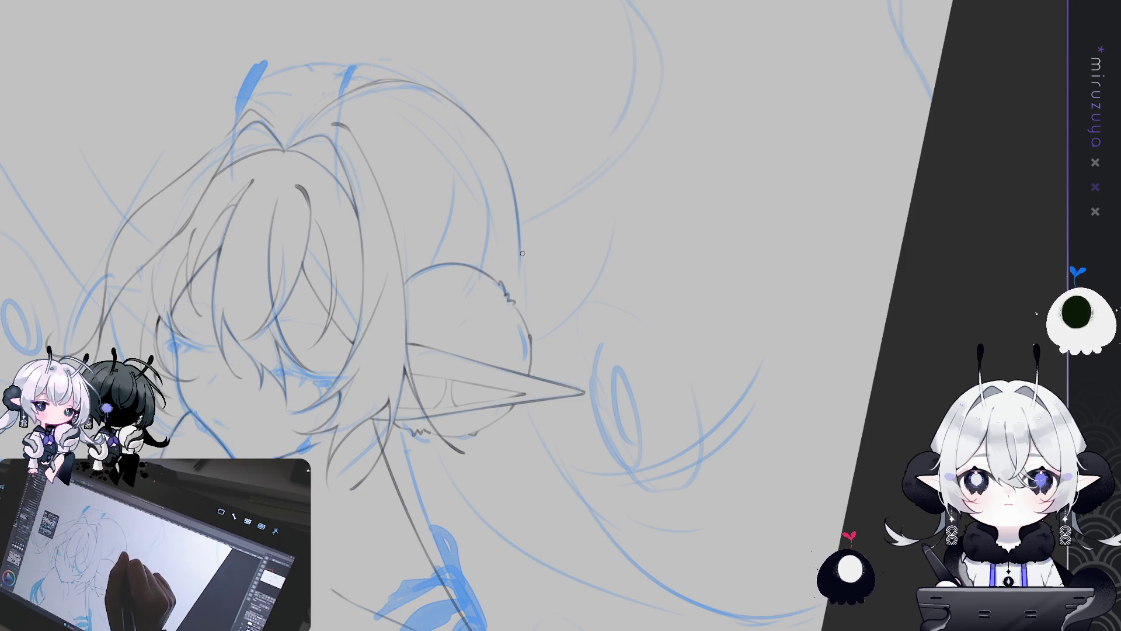
Draw a pencil line running down beside the pointed ear, redoing the first attempt
scroll(895, 304, "right", 2)
scroll(895, 305, "down", 3)
mouse_move(895, 304)
left_mouse_down()
mouse_move(533, 104)
mouse_move(462, 191)
left_mouse_up()
mouse_move(506, 69)
left_mouse_down()
mouse_move(460, 193)
mouse_move(459, 254)
left_mouse_up()
key("ctrl+z")
left_click_drag(505, 75, 476, 350)
Draw long grey hair strands flowing down from behind the ear past the shoulder
key("ctrl+z")
left_click_drag(507, 58, 459, 245)
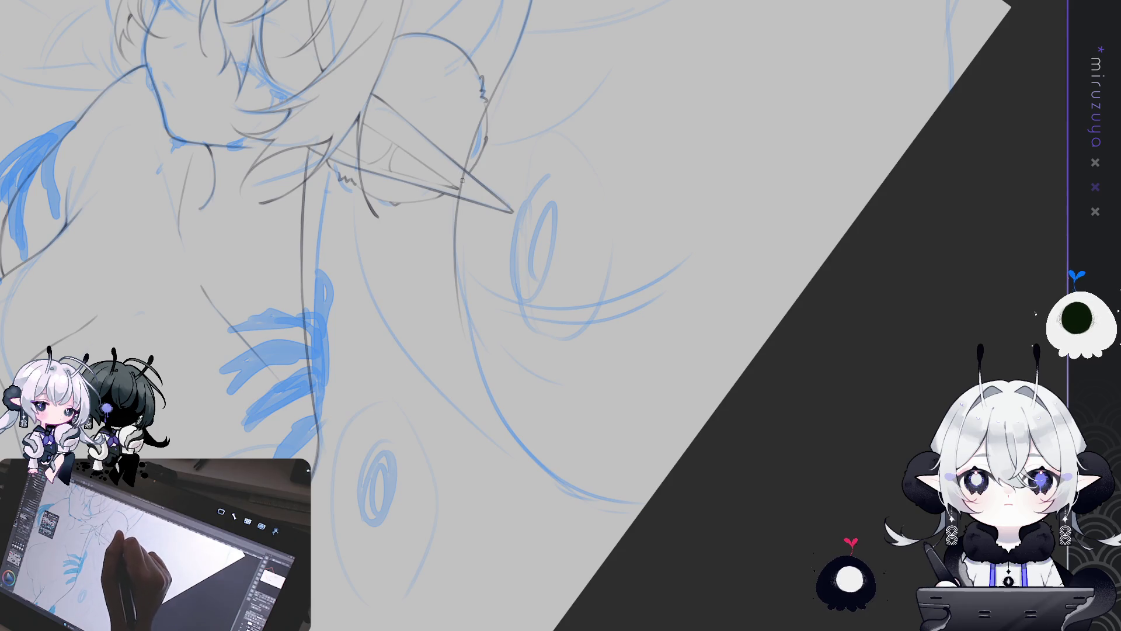
left_click_drag(490, 418, 626, 528)
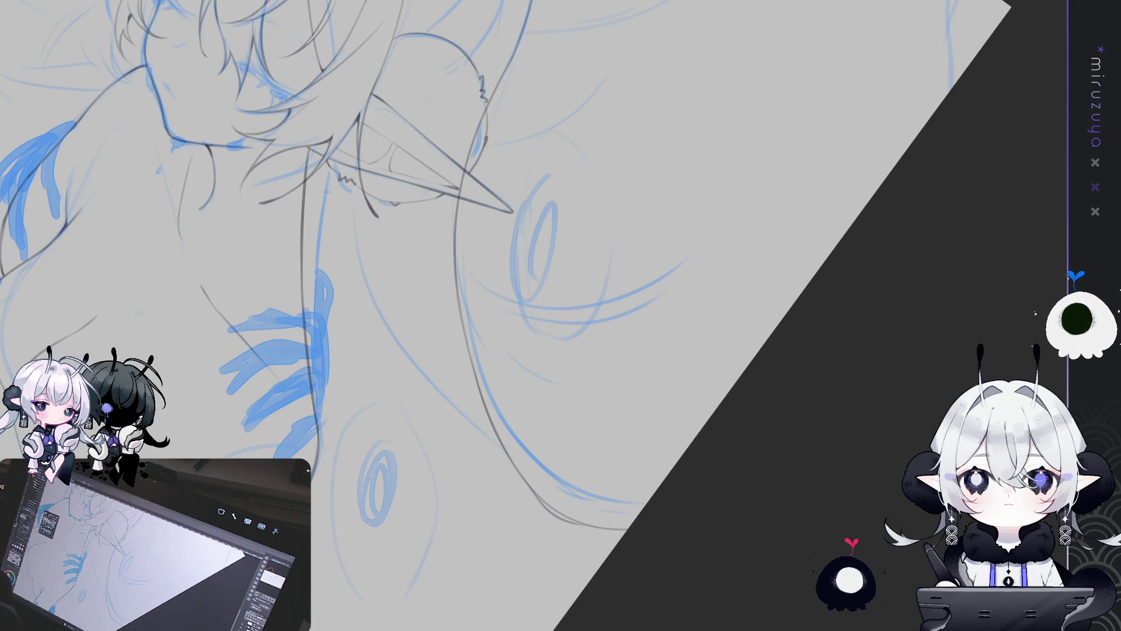
mouse_move(817, 146)
left_mouse_down()
mouse_move(879, 255)
mouse_move(769, 481)
mouse_move(458, 296)
left_mouse_up()
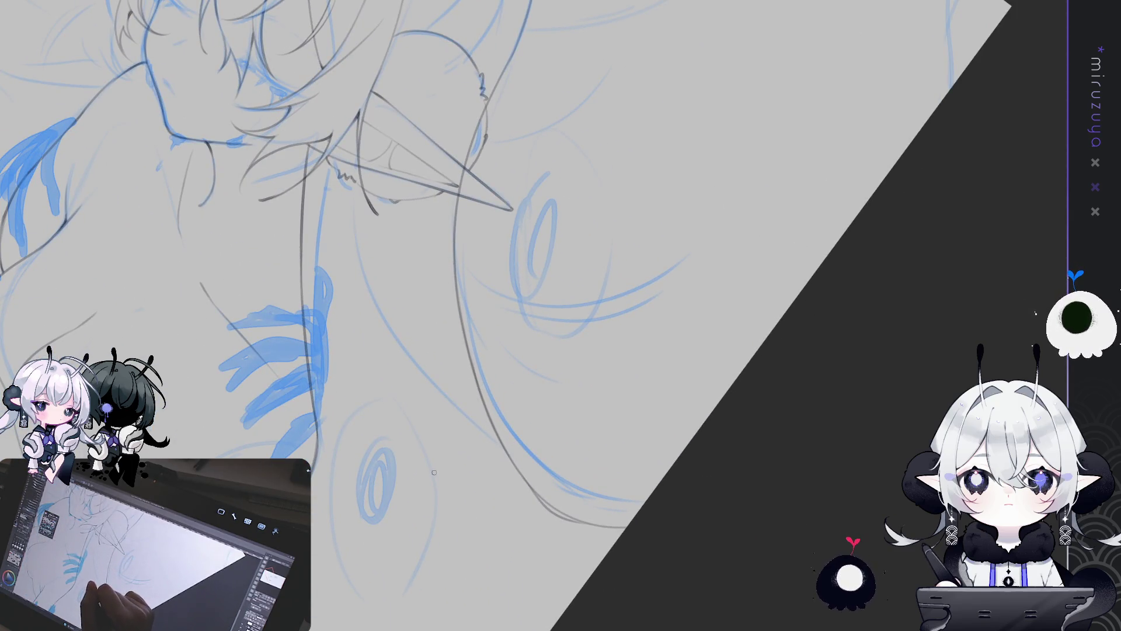
mouse_move(448, 488)
left_mouse_down()
mouse_move(763, 458)
mouse_move(706, 525)
mouse_move(762, 467)
left_mouse_up()
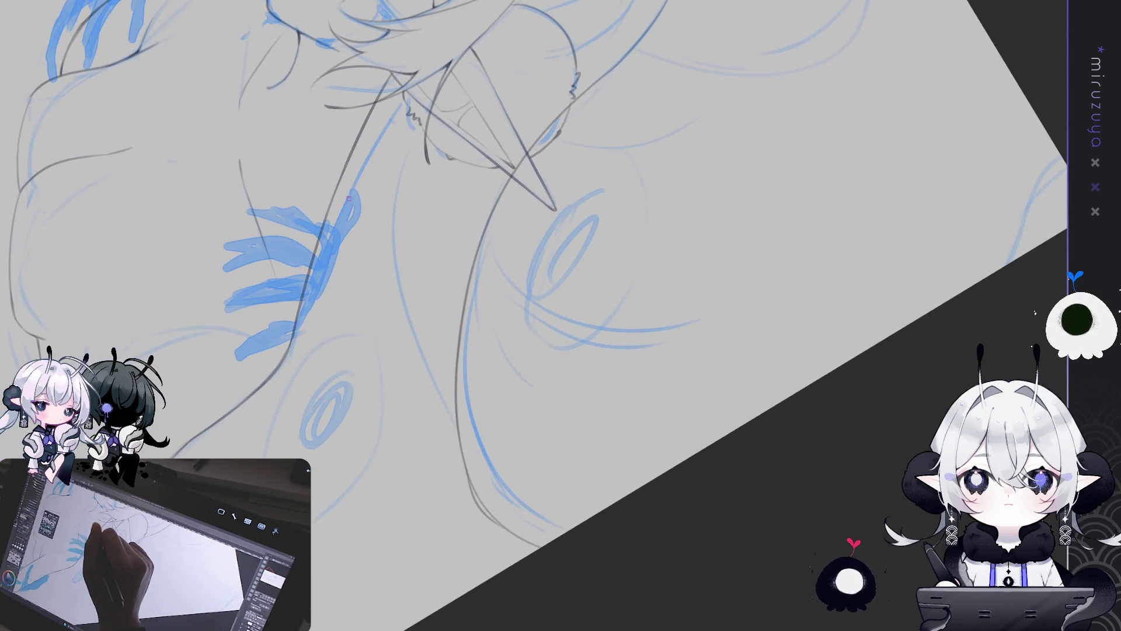
left_click_drag(350, 263, 395, 415)
left_click_drag(339, 187, 359, 284)
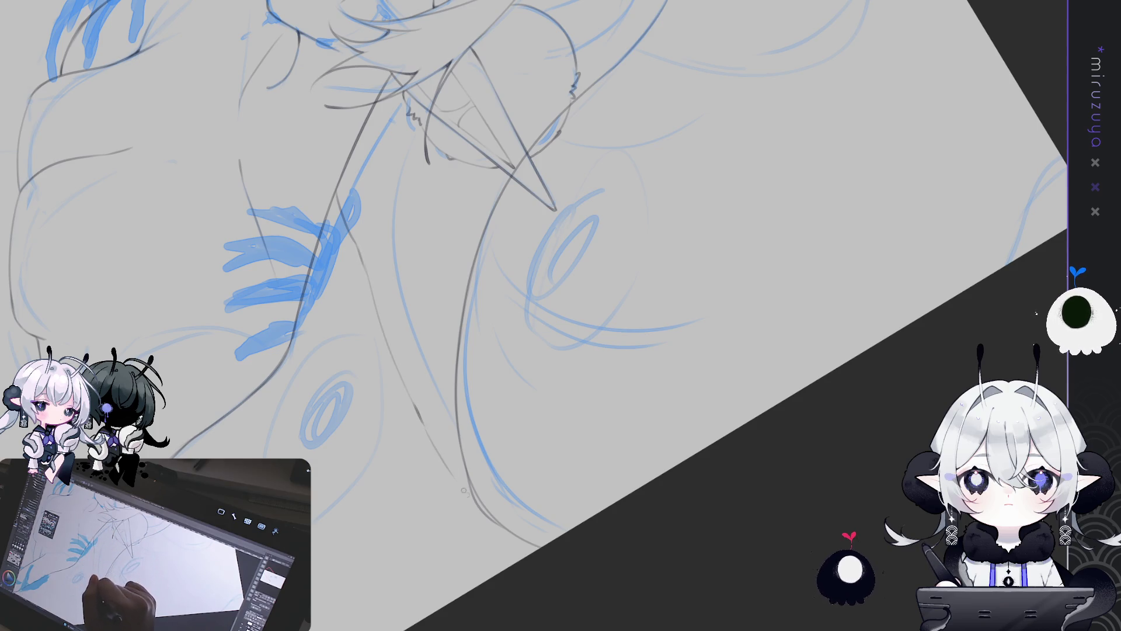
left_click_drag(421, 418, 473, 497)
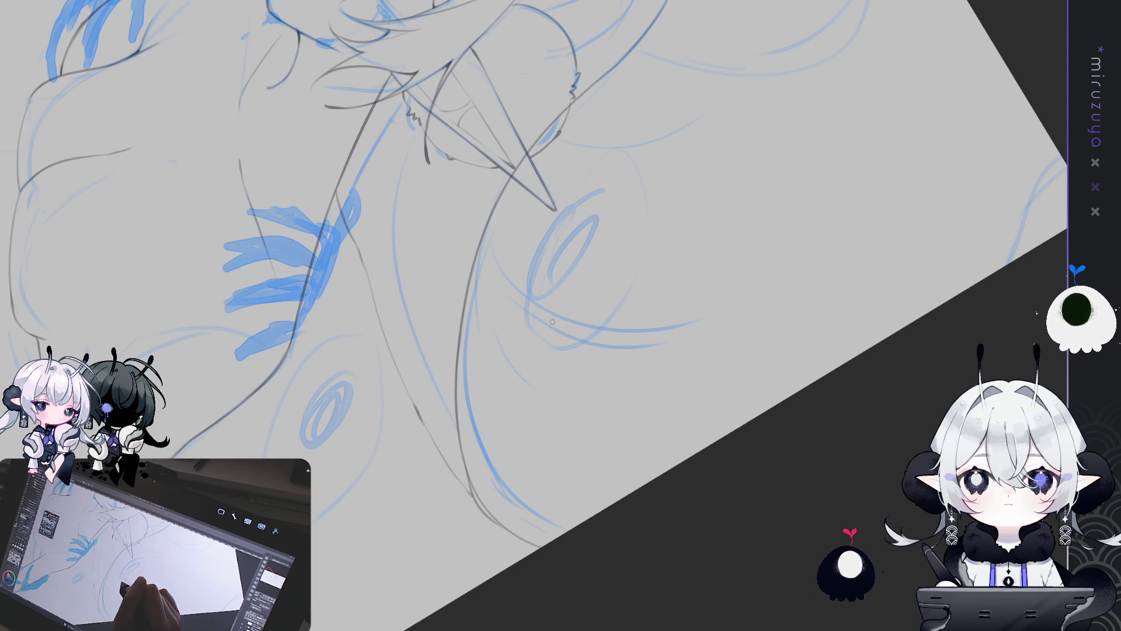
Lasso-select the hair strand lines just below the ear
mouse_move(553, 321)
left_mouse_down()
mouse_move(701, 327)
mouse_move(791, 345)
mouse_move(757, 428)
mouse_move(681, 514)
mouse_move(738, 310)
left_mouse_up()
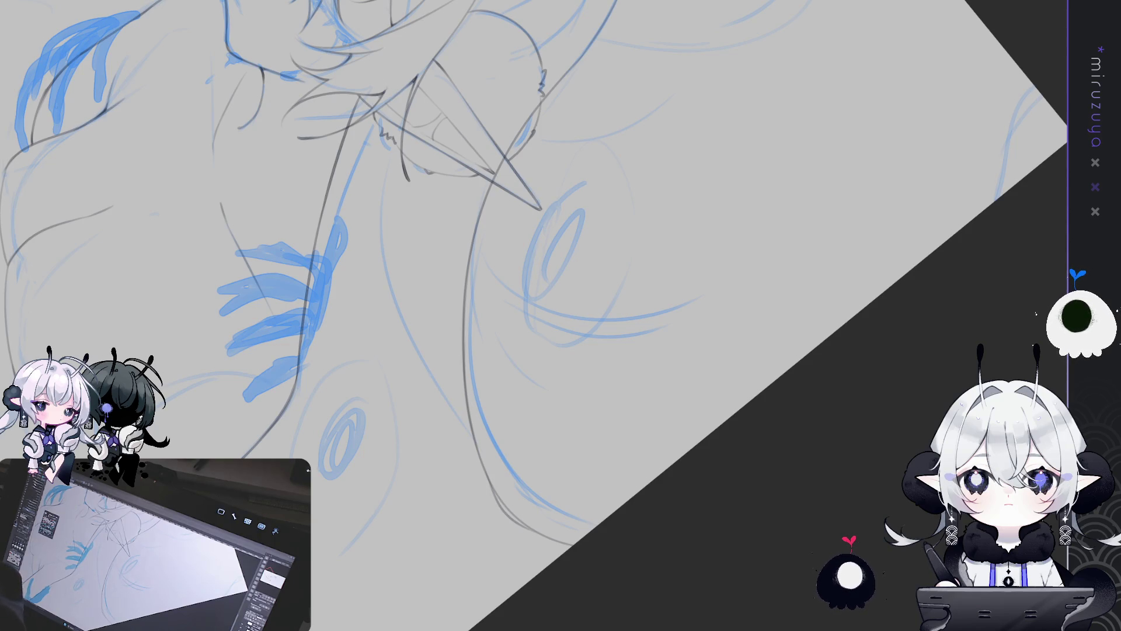
left_click_drag(754, 575, 904, 452)
mouse_move(443, 176)
left_mouse_down()
mouse_move(426, 171)
mouse_move(412, 190)
mouse_move(471, 182)
left_mouse_up()
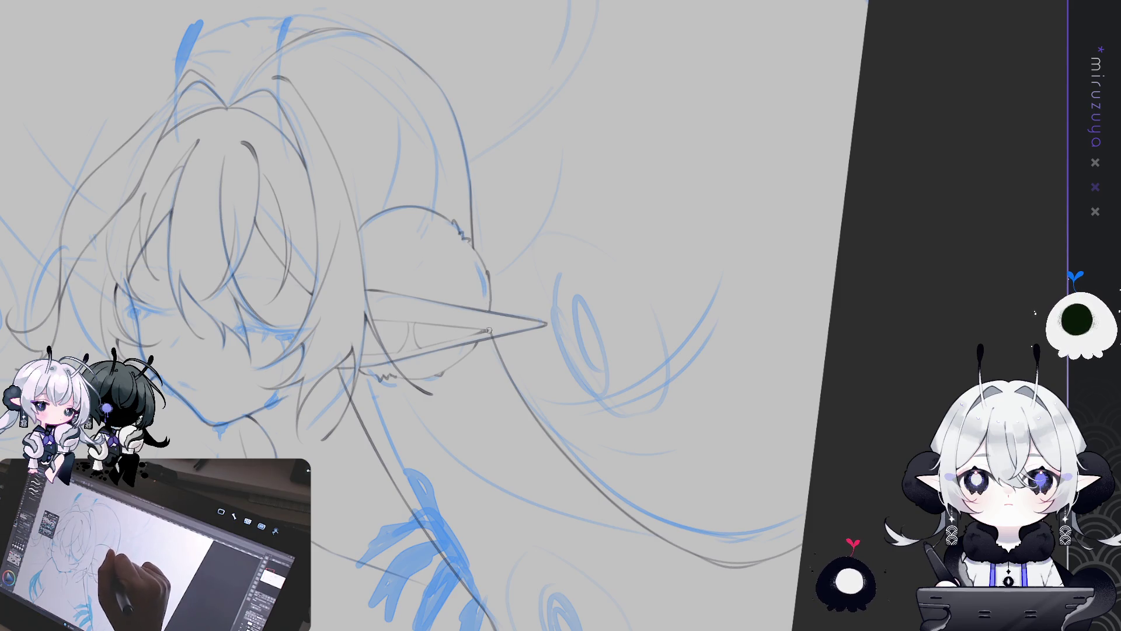
mouse_move(803, 260)
left_mouse_down()
mouse_move(752, 167)
mouse_move(701, 245)
left_mouse_up()
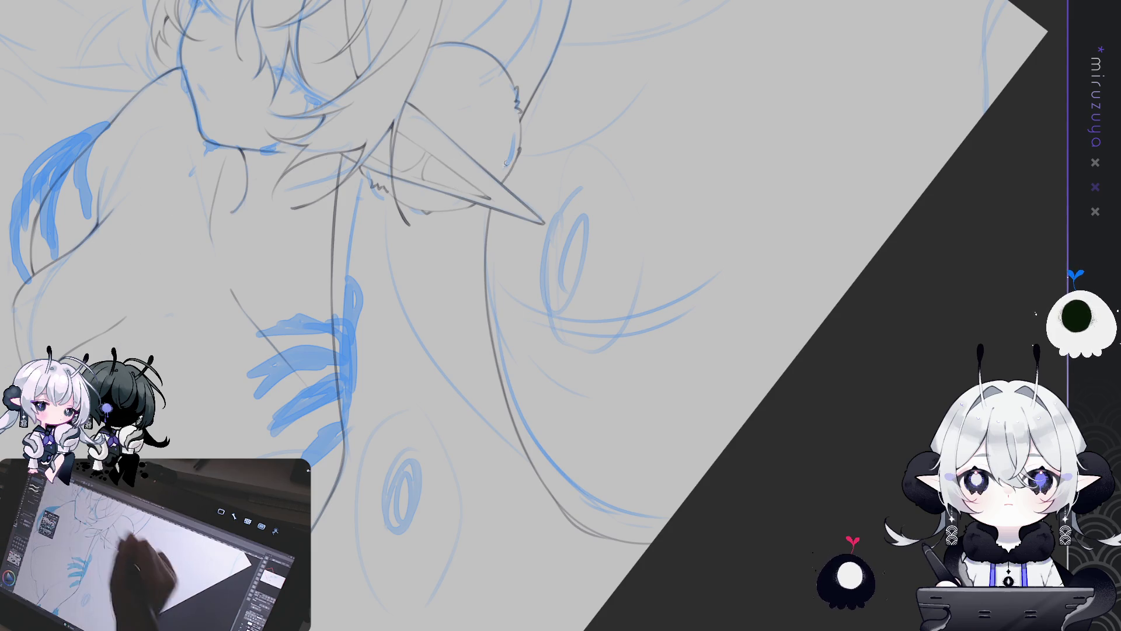
left_click_drag(492, 192, 546, 224)
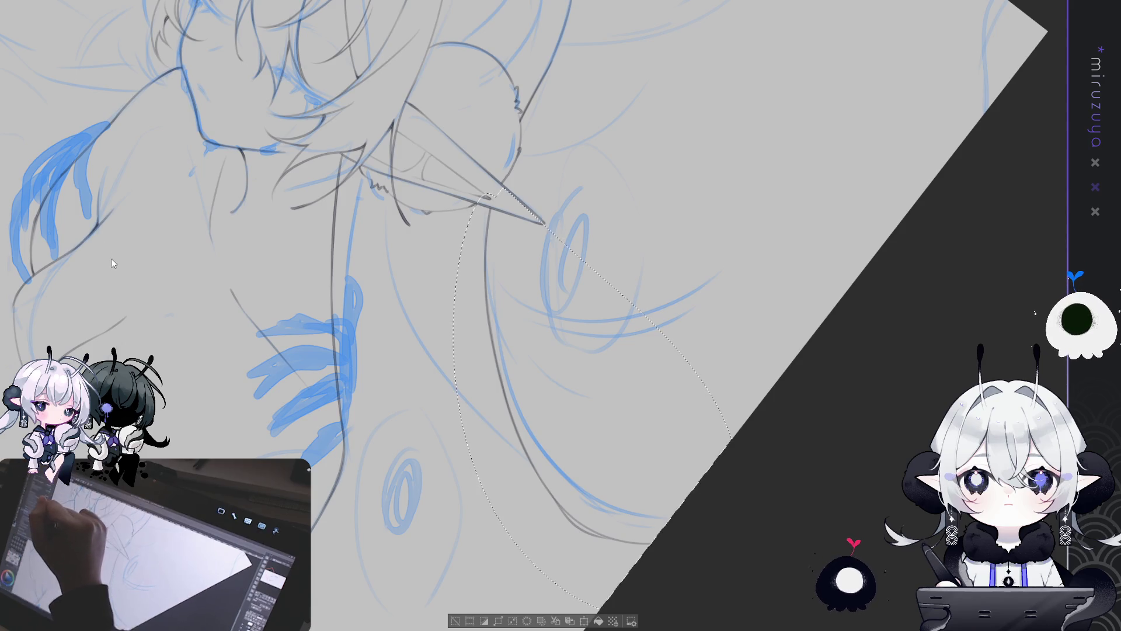
Skew the lassoed hair strands below the ear slightly with Ctrl+T and apply the transform
key("ctrl+t")
left_click_drag(494, 180, 487, 175)
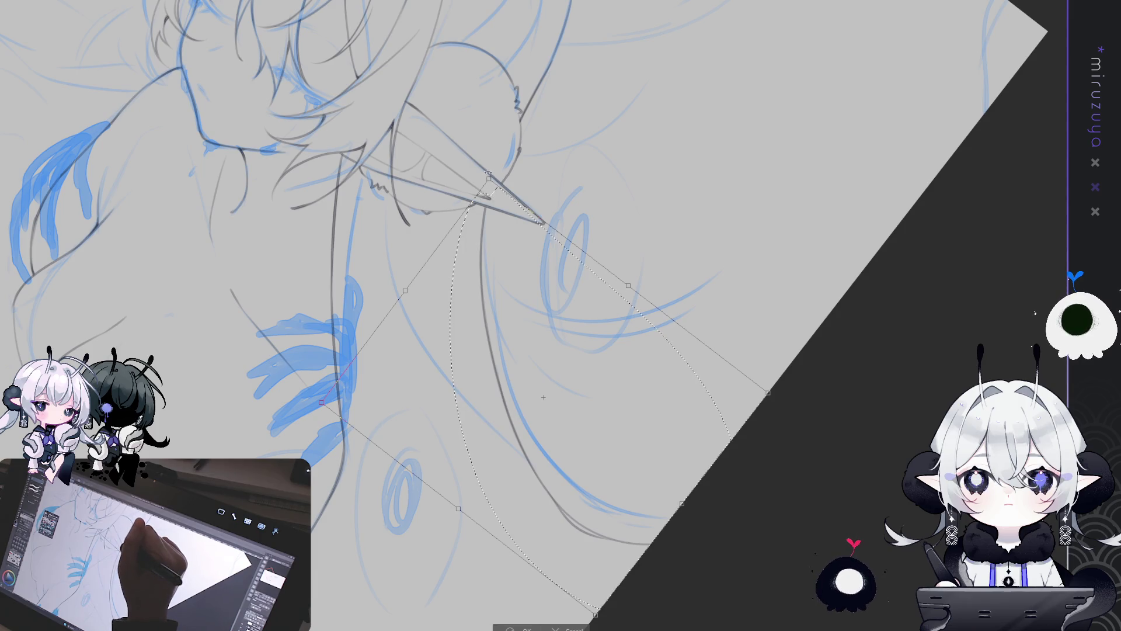
left_click_drag(488, 174, 488, 179)
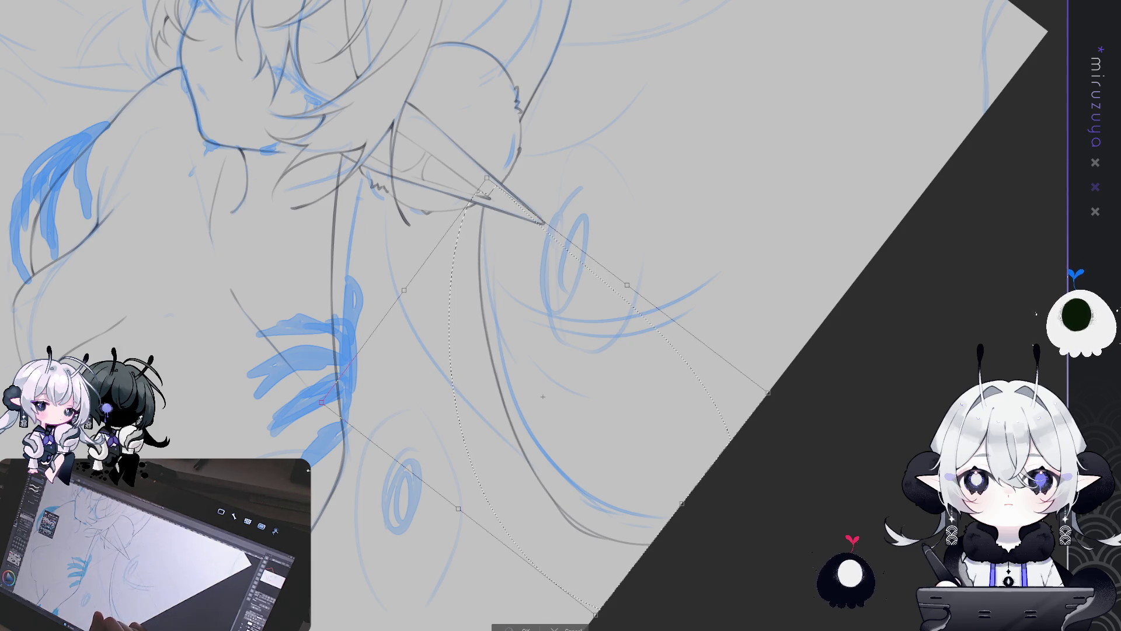
key("Return")
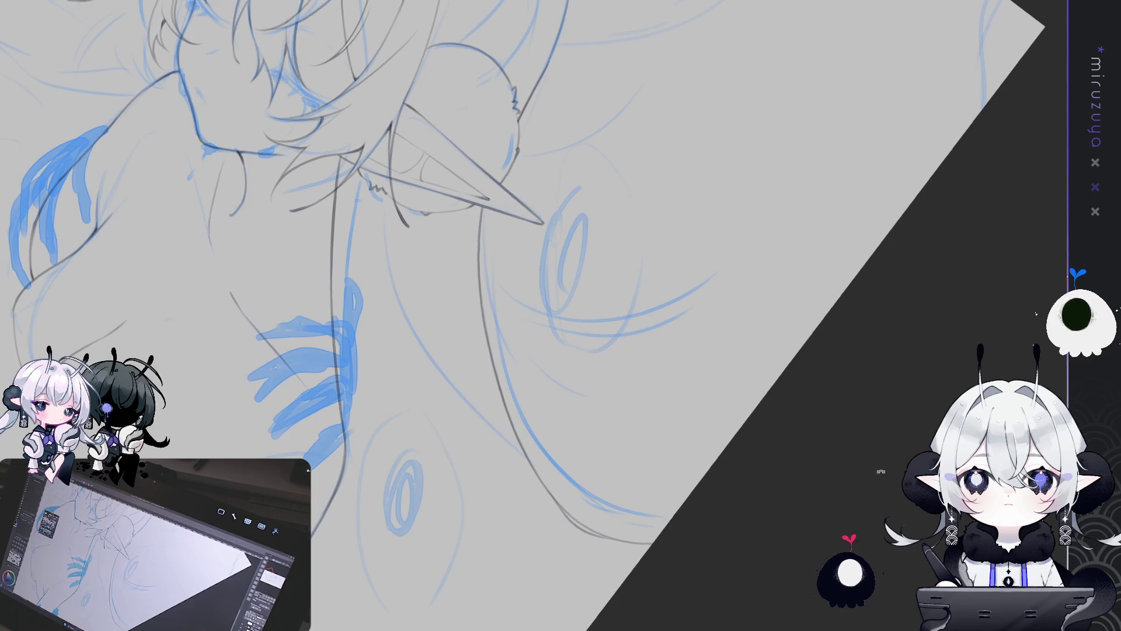
left_click_drag(881, 471, 888, 228)
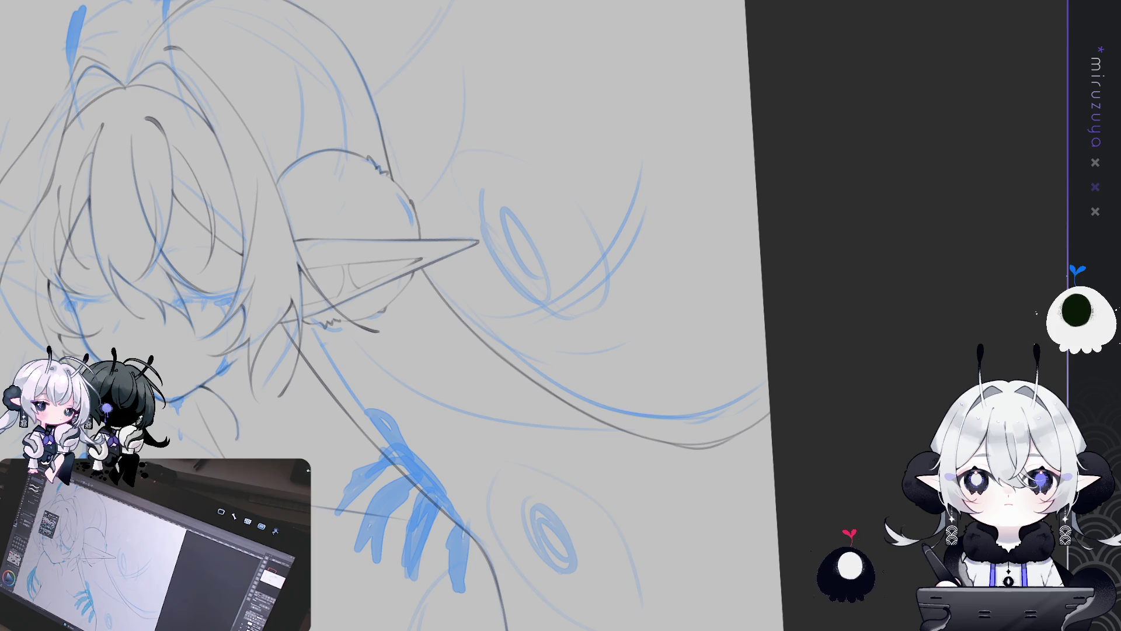
mouse_move(846, 443)
left_mouse_down()
mouse_move(799, 516)
mouse_move(697, 596)
mouse_move(858, 413)
mouse_move(759, 397)
mouse_move(2, 35)
left_mouse_up()
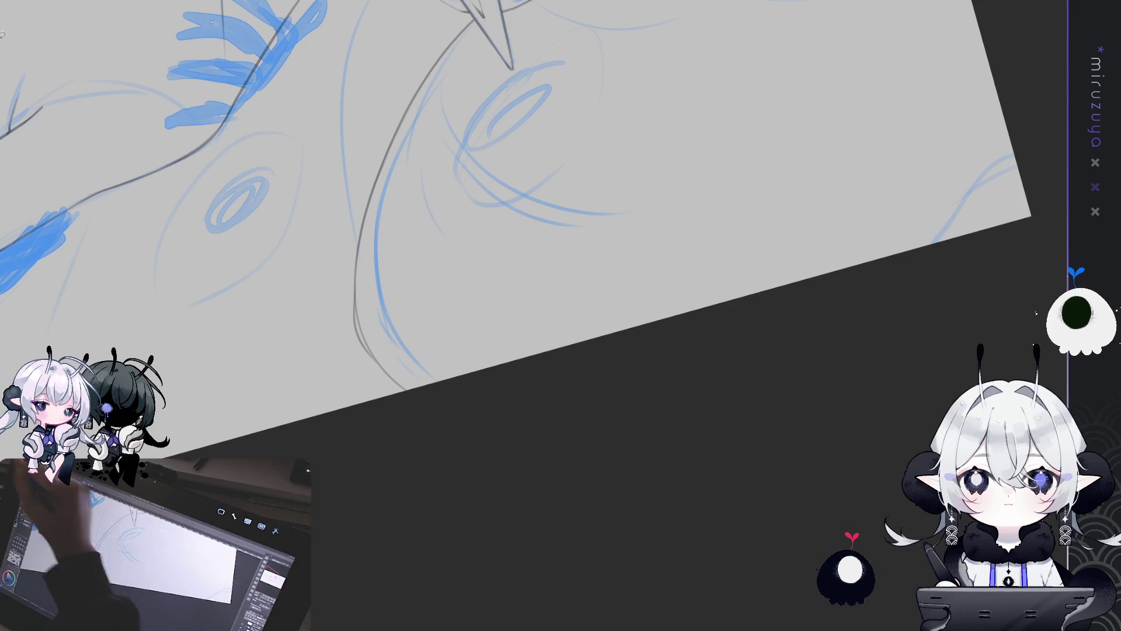
mouse_move(451, 413)
left_mouse_down()
mouse_move(771, 433)
mouse_move(818, 419)
mouse_move(701, 409)
mouse_move(786, 419)
mouse_move(649, 449)
left_mouse_up()
scroll(818, 416, "up", 3)
scroll(787, 420, "up", 3)
scroll(650, 449, "up", 2)
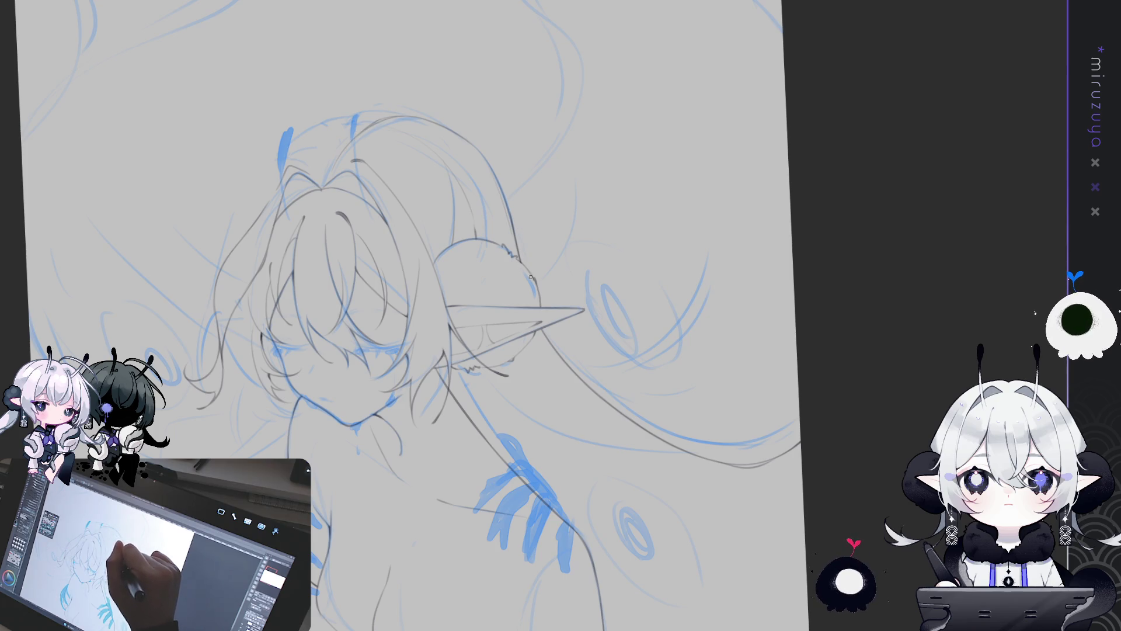
Pan to show the whole figure, then flip the view horizontally and recentre it
mouse_move(636, 272)
left_mouse_down()
mouse_move(698, 245)
mouse_move(669, 184)
left_mouse_up()
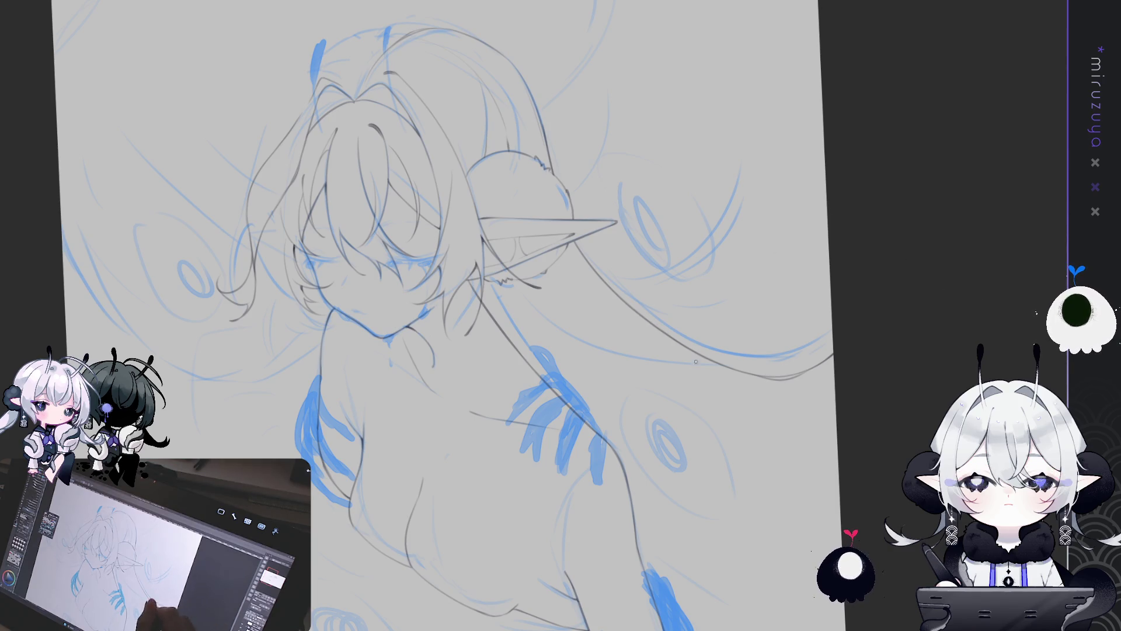
key("h")
mouse_move(957, 312)
left_mouse_down()
mouse_move(700, 376)
mouse_move(717, 396)
mouse_move(656, 377)
left_mouse_up()
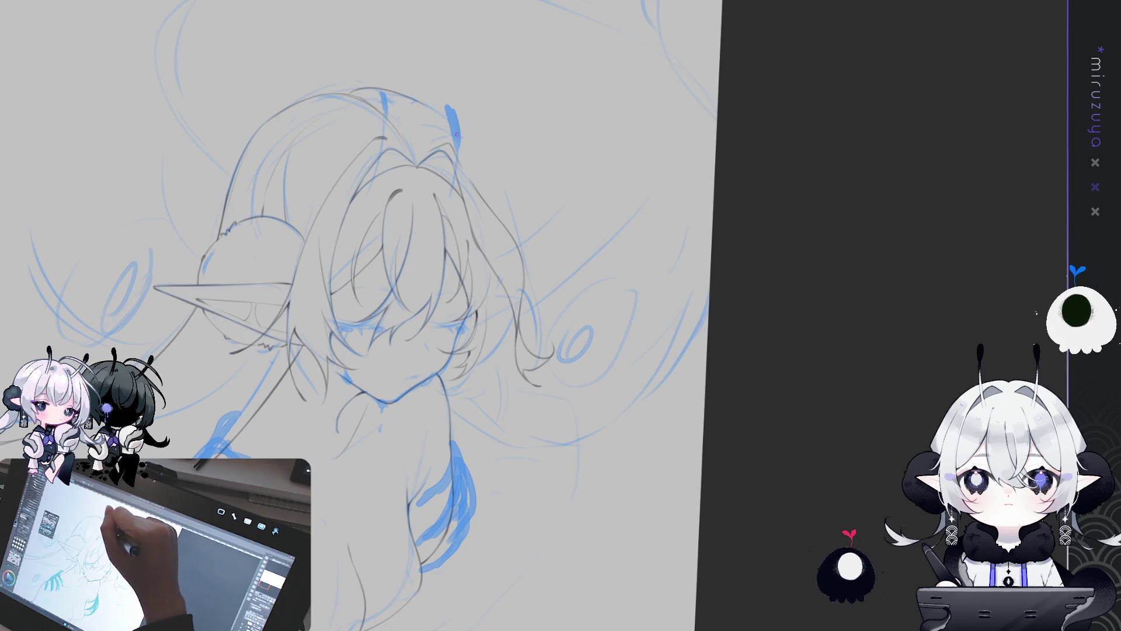
Draw a grey line along the hair's outer edge from the top of the head, retrying until it fits
left_click_drag(461, 128, 503, 202)
key("ctrl+z")
left_click_drag(456, 124, 501, 204)
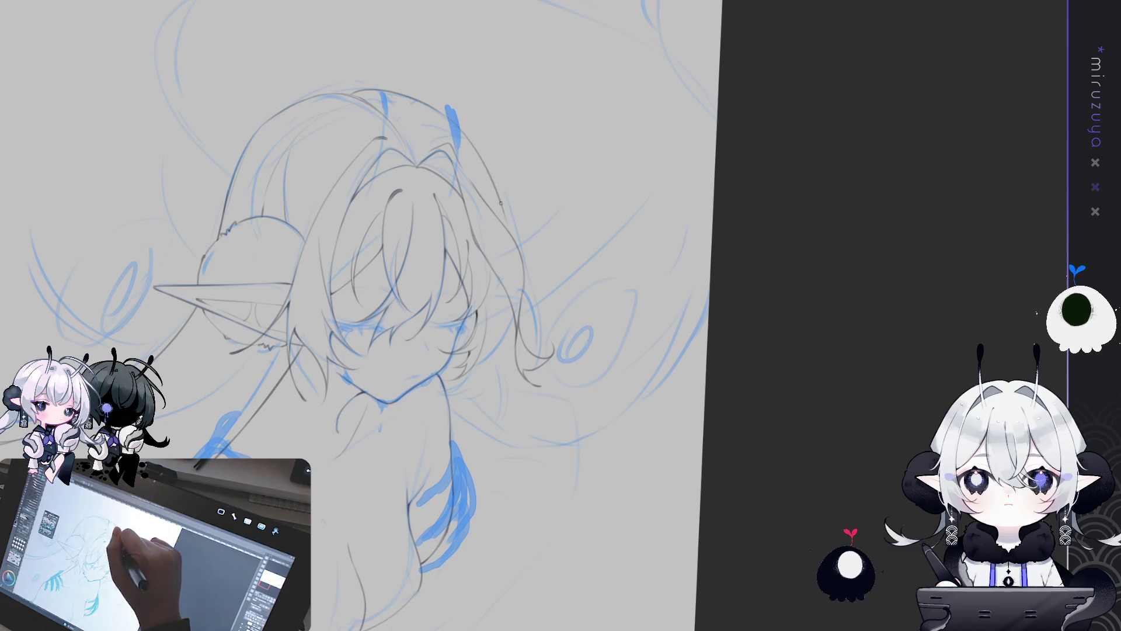
key("ctrl+z")
left_click_drag(466, 136, 500, 201)
key("ctrl+z")
left_click_drag(441, 112, 496, 219)
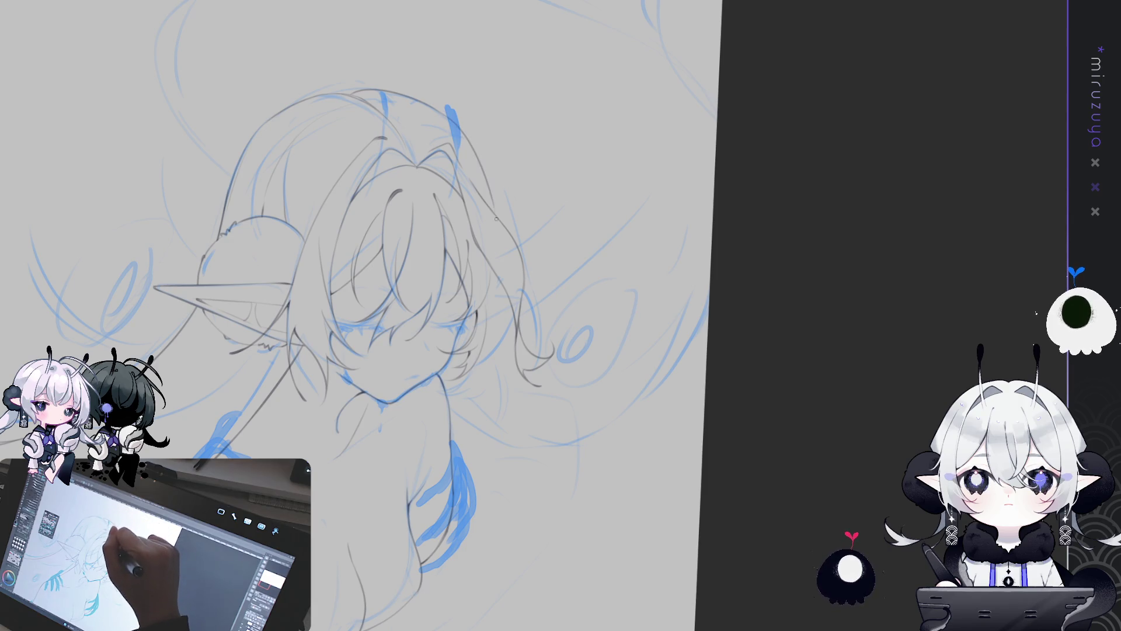
key("ctrl+z")
left_click_drag(478, 154, 505, 219)
key("ctrl+z")
mouse_move(452, 121)
left_mouse_down()
mouse_move(491, 177)
mouse_move(499, 215)
left_mouse_up()
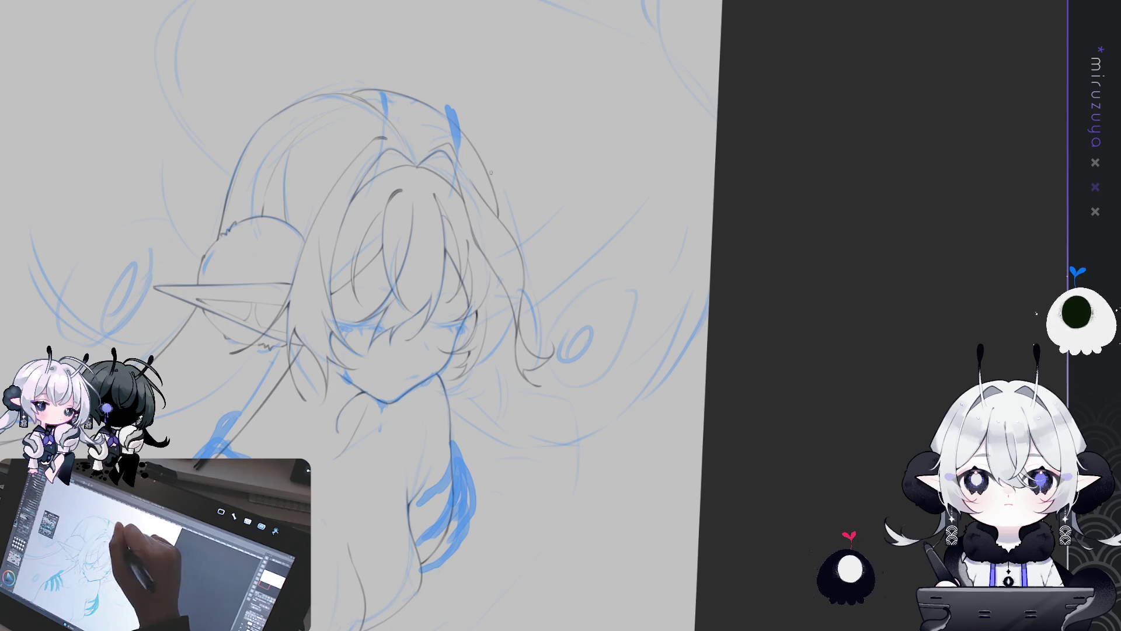
Return the view to unmirrored, recentre the figure and settle the rotation at a slight tilt
key("h")
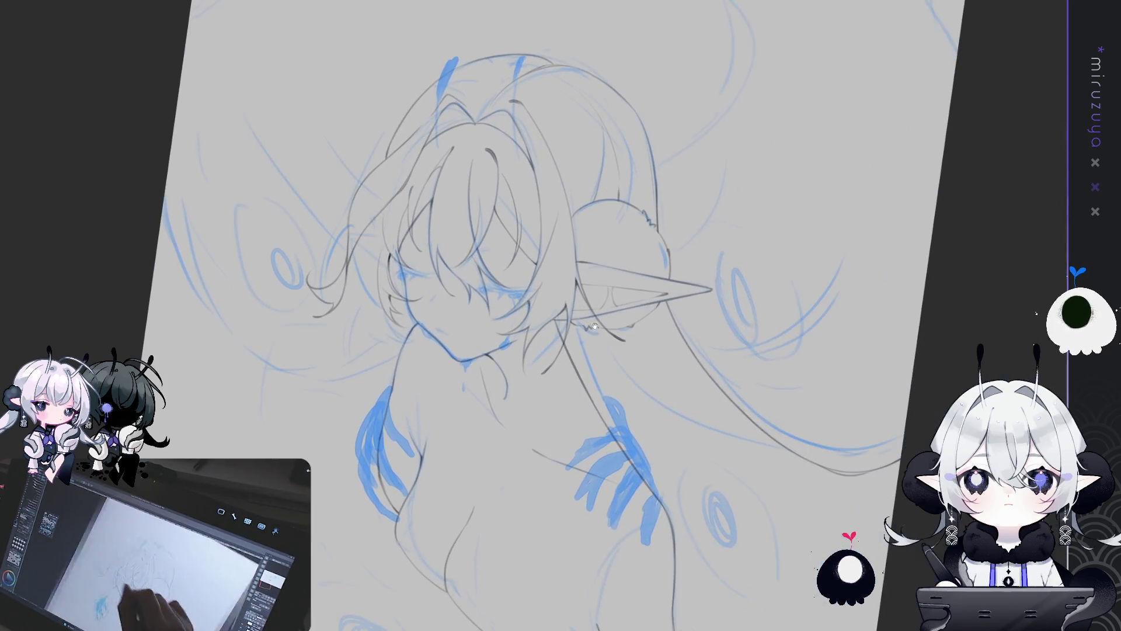
left_click_drag(350, 461, 355, 444)
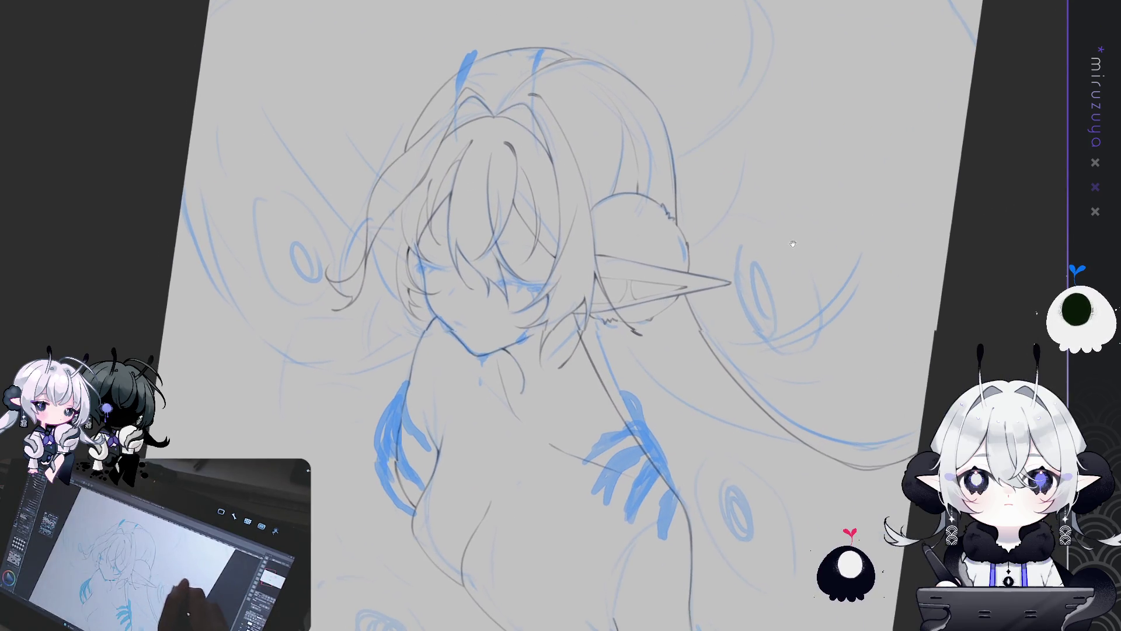
key("minus")
key("minus")
key("minus")
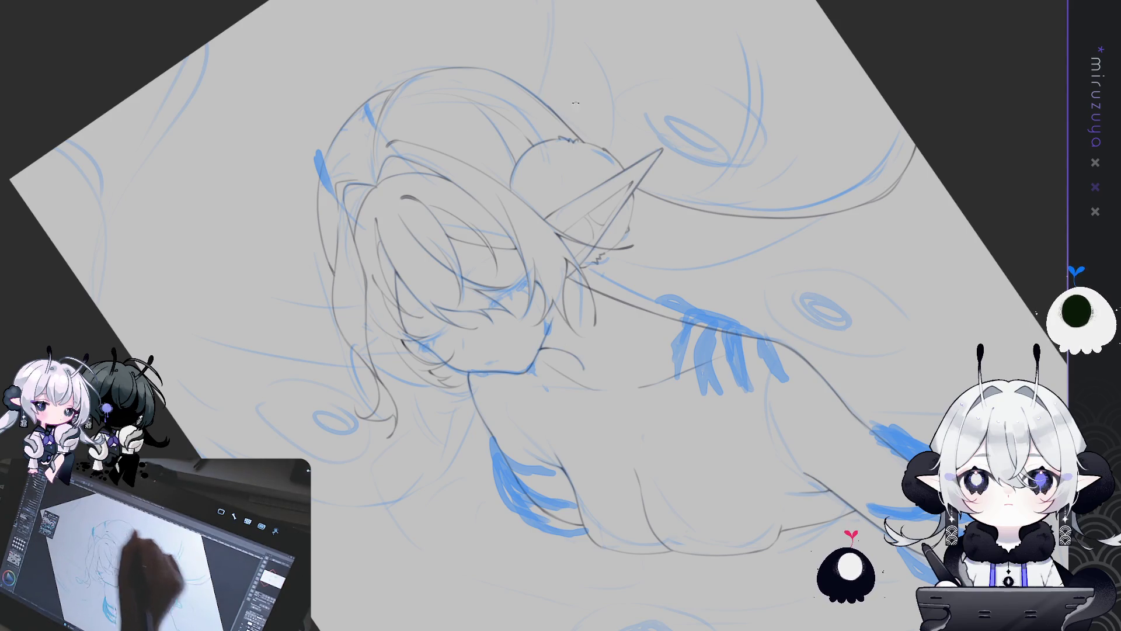
key("asciicircum")
key("asciicircum")
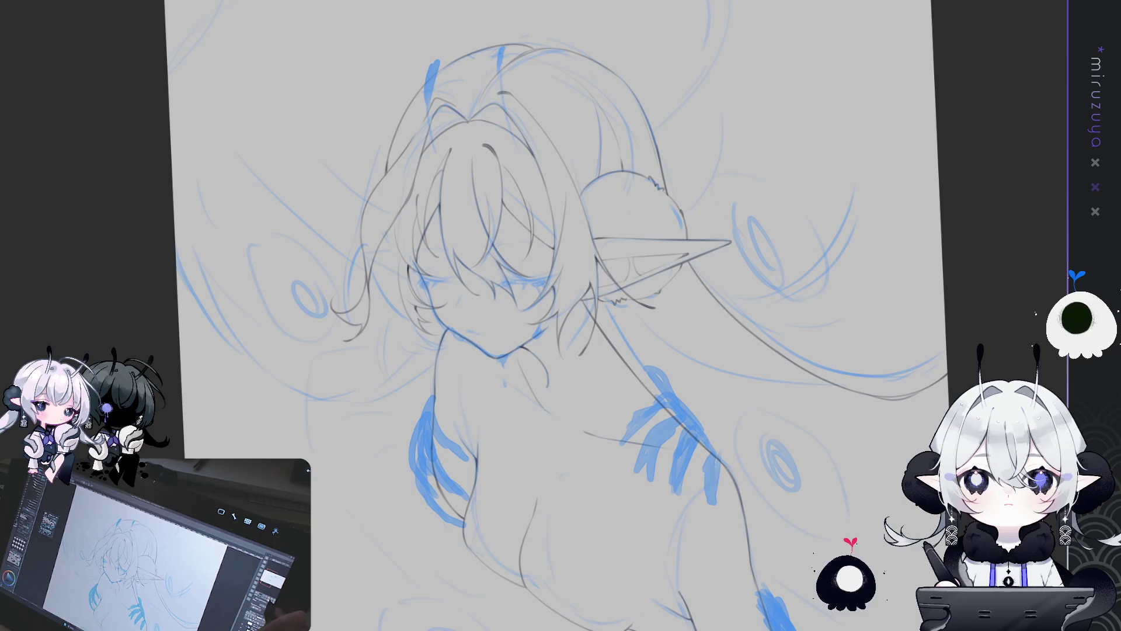
key("minus")
key("minus")
key("minus")
key("asciicircum")
key("asciicircum")
key("asciicircum")
key("asciicircum")
key("minus")
key("minus")
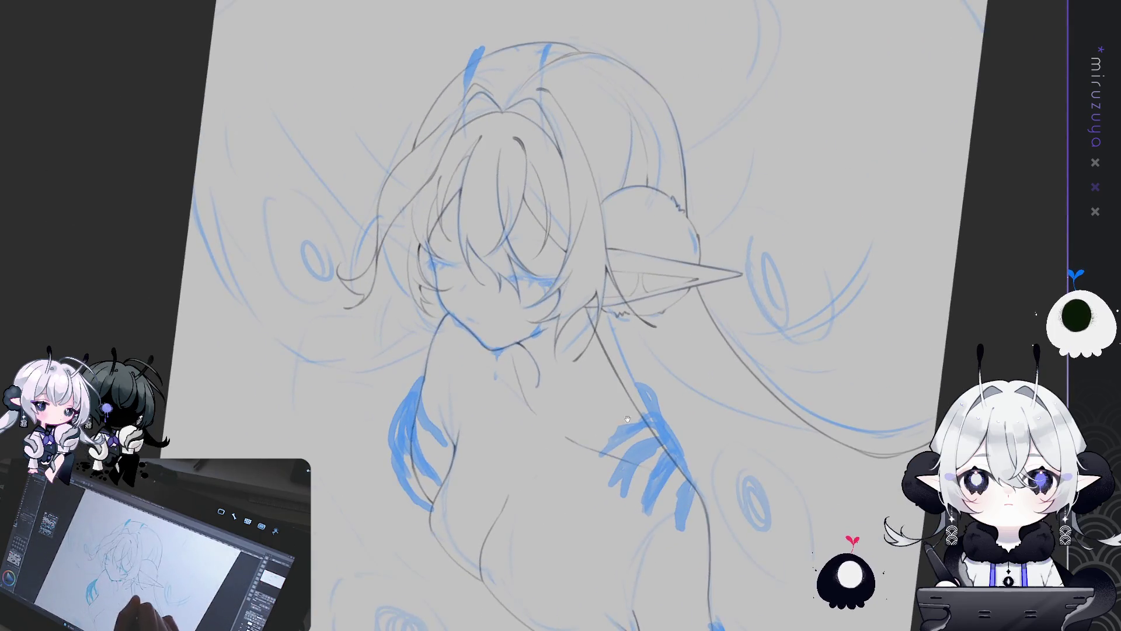
key("asciicircum")
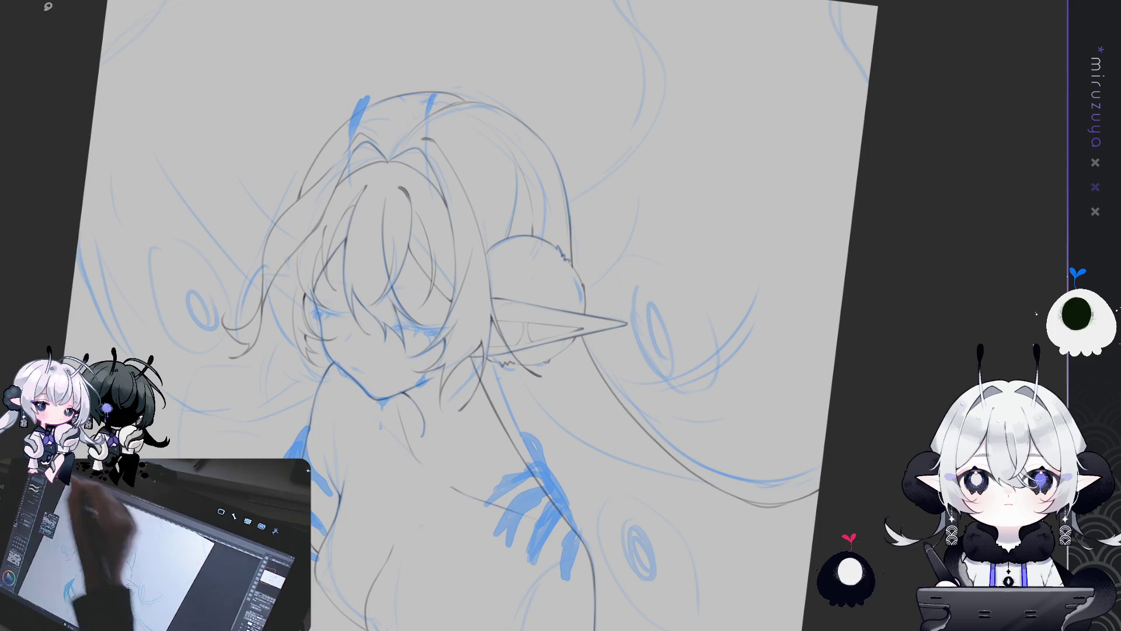
Sketch a large arch over the head toward the ear, lasso-select it, and hide the blue roughs
mouse_move(295, 200)
left_mouse_down()
mouse_move(543, 57)
mouse_move(614, 206)
left_mouse_up()
left_click_drag(591, 248, 555, 279)
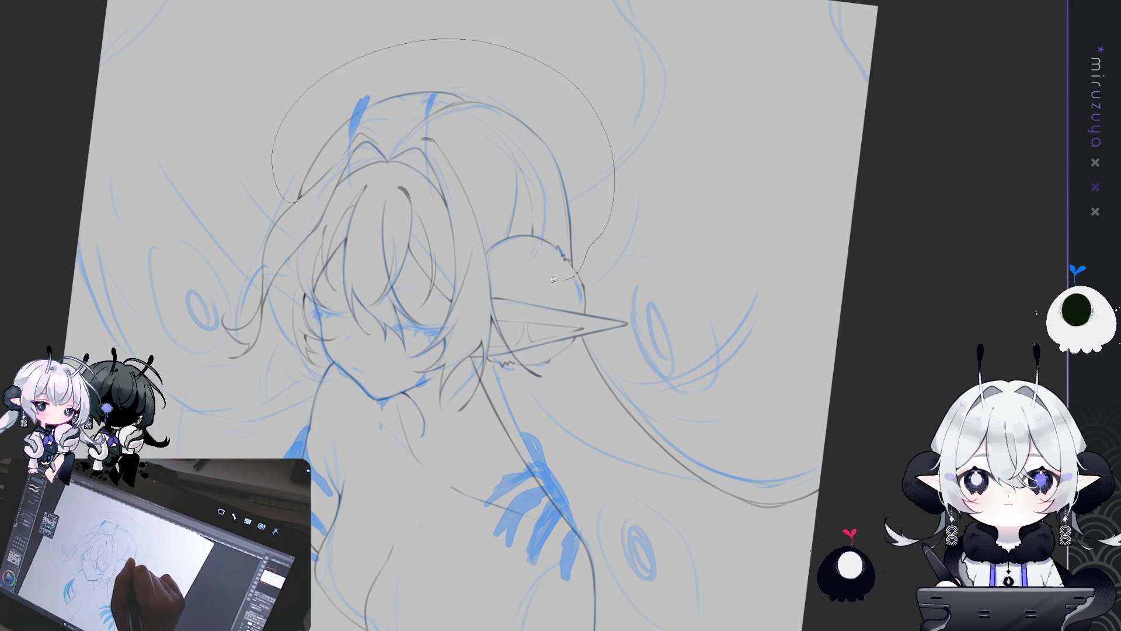
left_click_drag(451, 129, 366, 124)
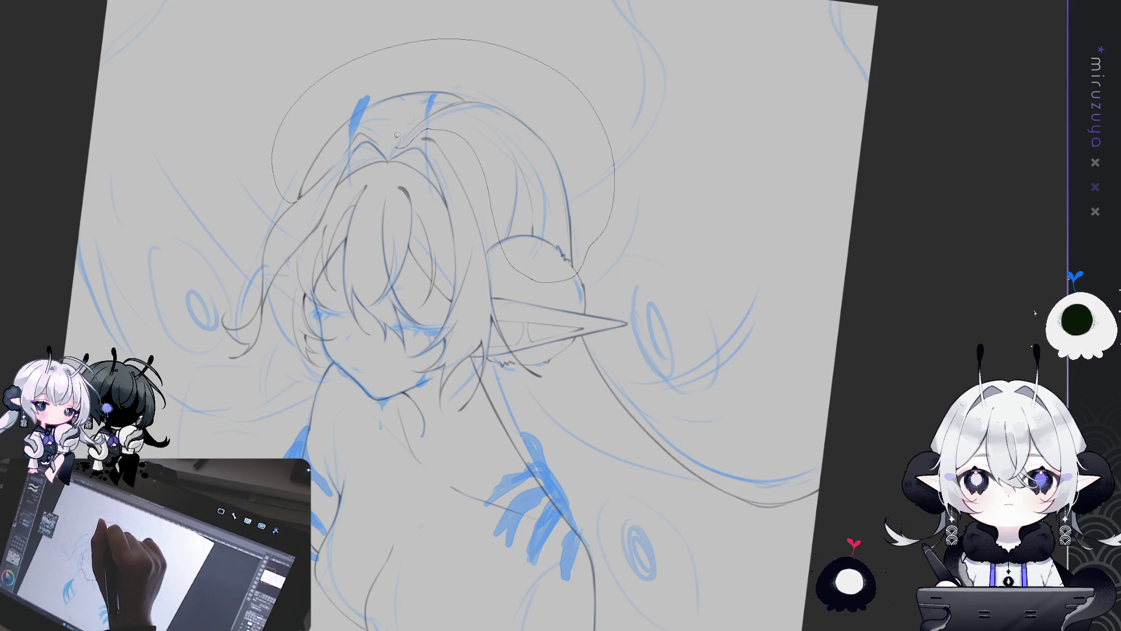
left_click_drag(318, 171, 303, 190)
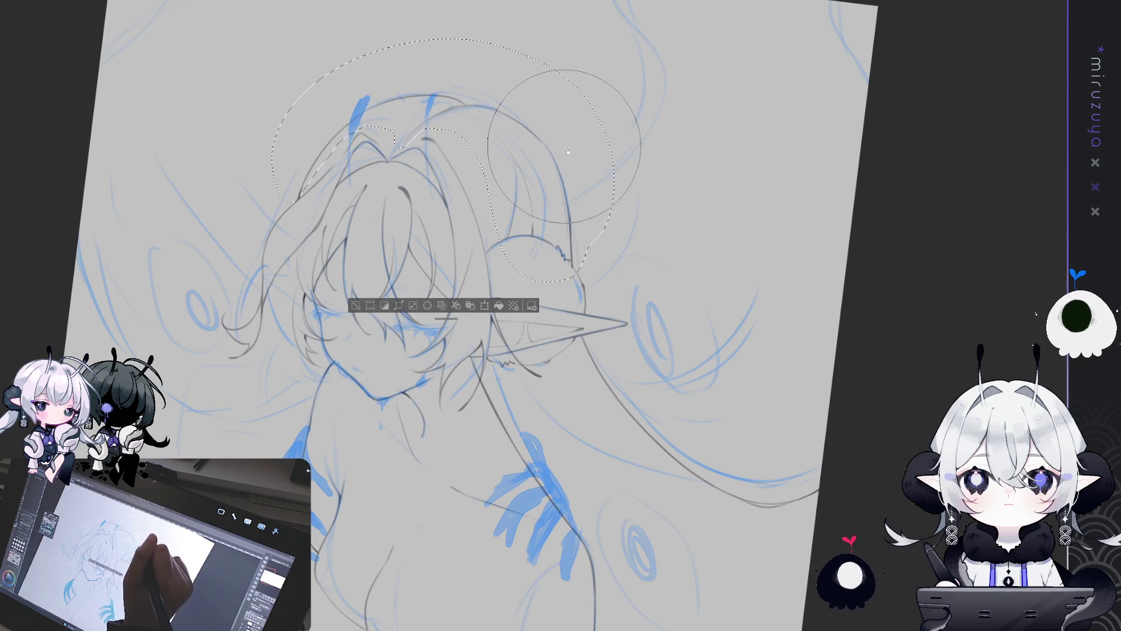
key("ctrl+h")
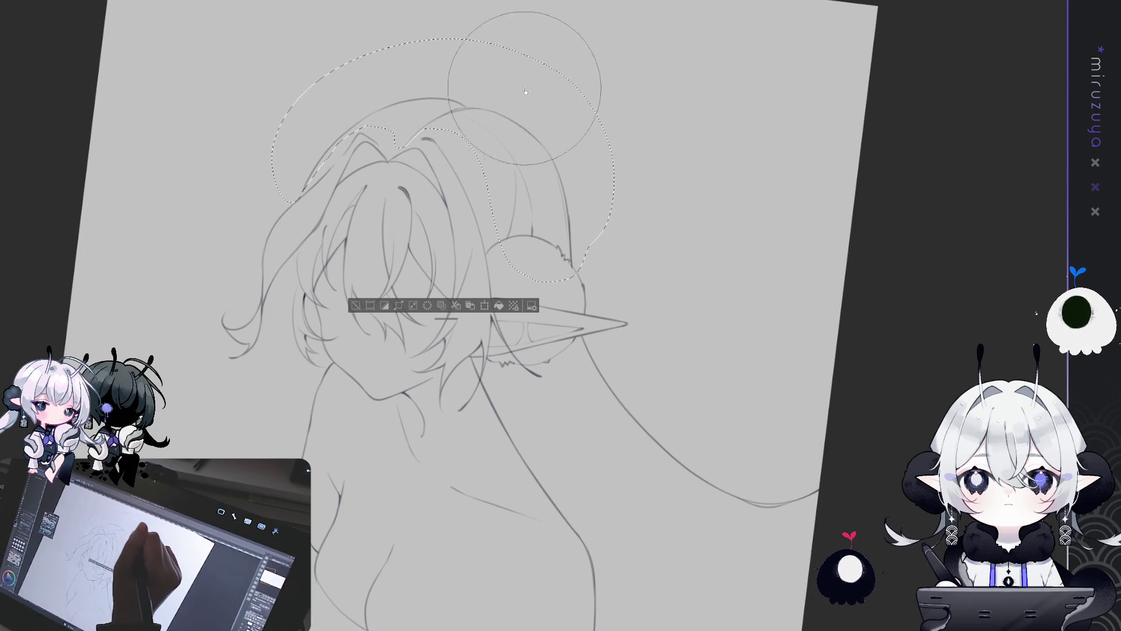
Clear the selection left around the removed arch and scroll the canvas back up
key("ctrl+d")
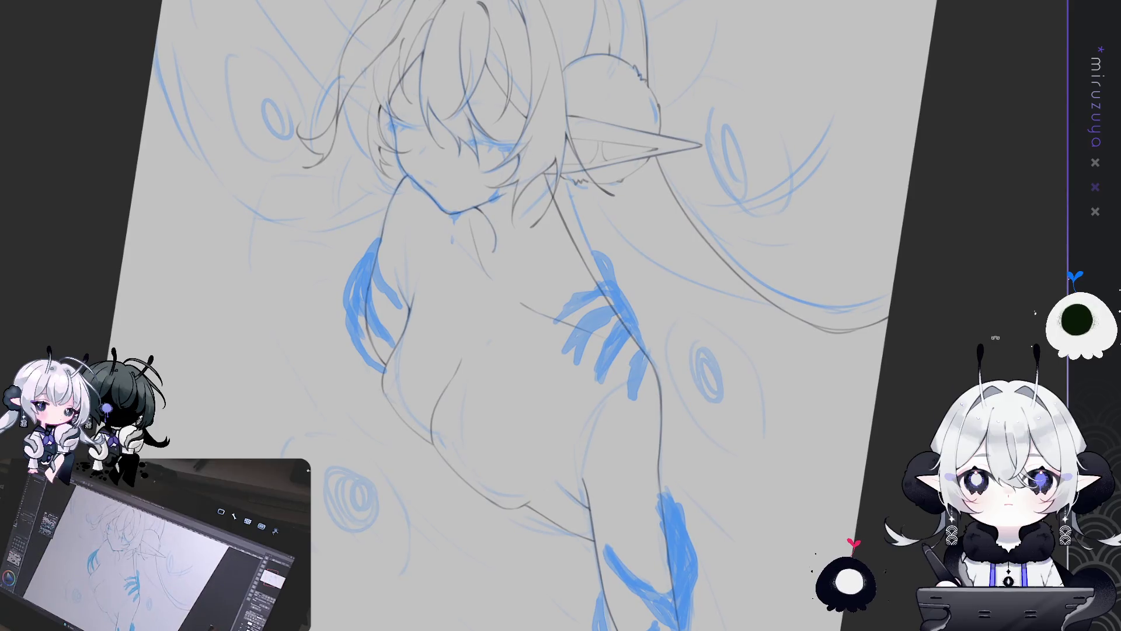
scroll(561, 315, "up", 4)
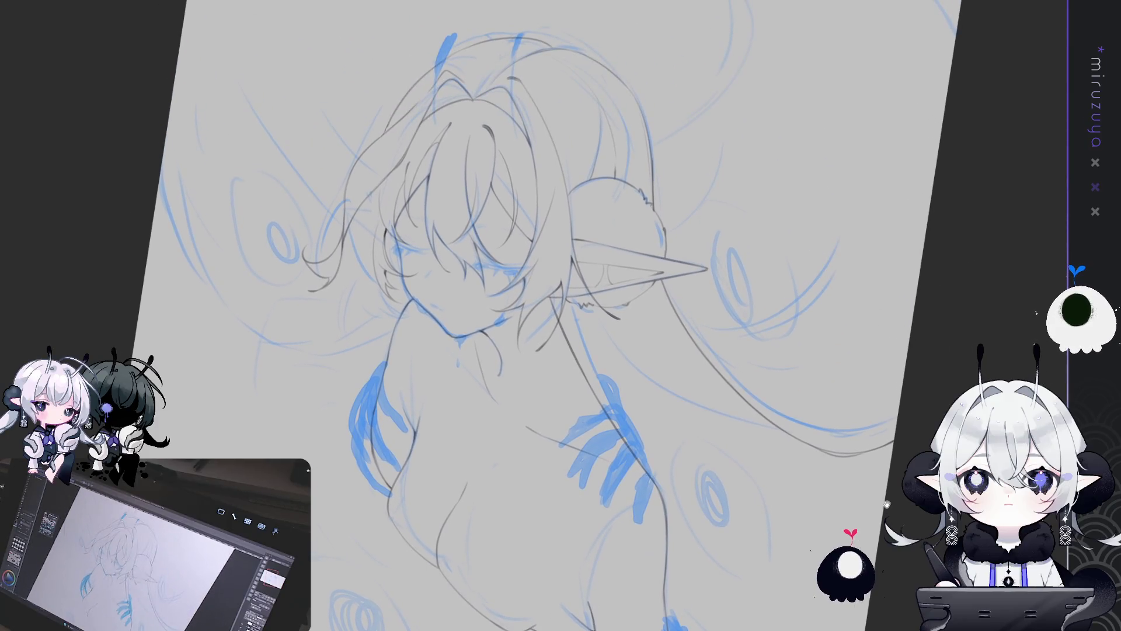
Flip the canvas view horizontally to check the sketch, then flip it back
key("h")
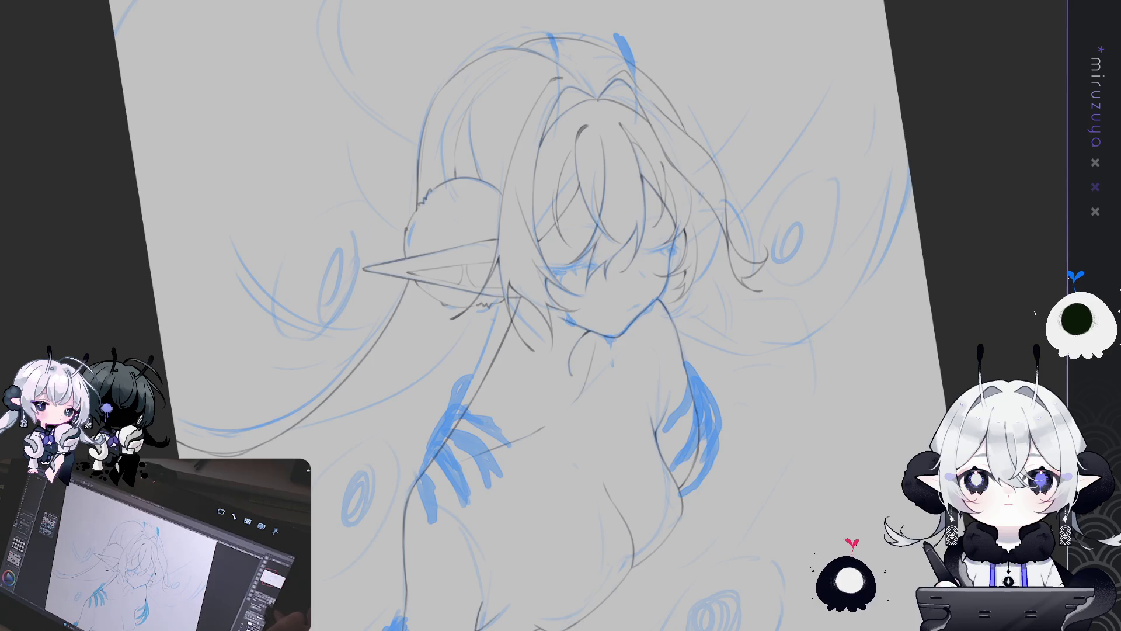
scroll(892, 393, "down", 4)
key("h")
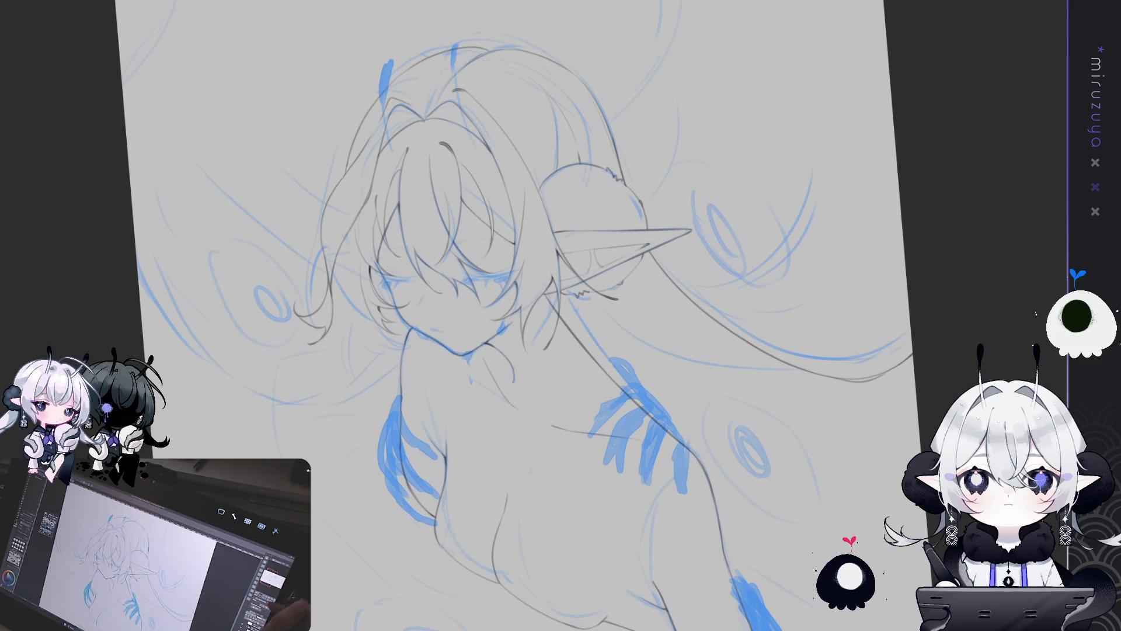
Zoom in on the tilted, centred head and add a short stroke to a hair strand
key("ctrl+plus")
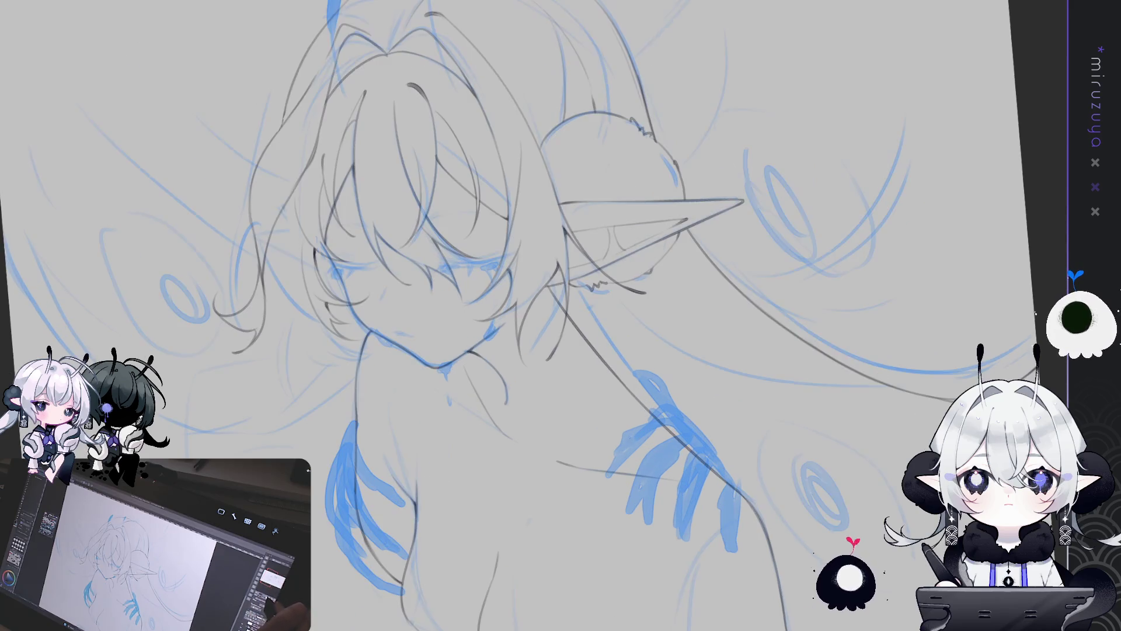
left_click_drag(1054, 214, 860, 488)
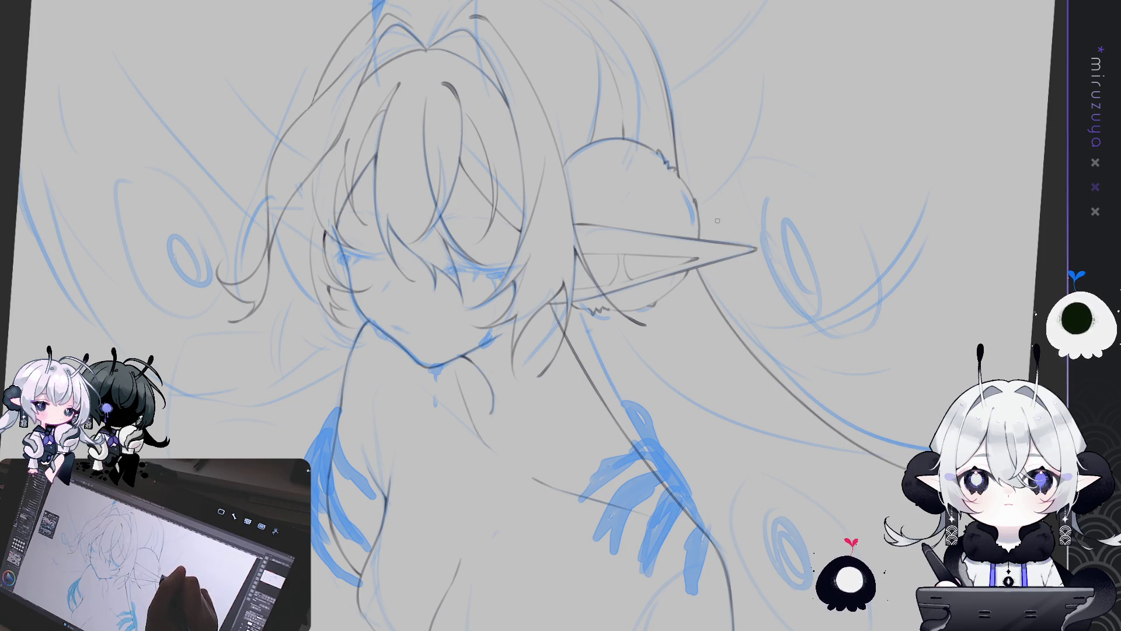
left_click_drag(718, 220, 760, 215)
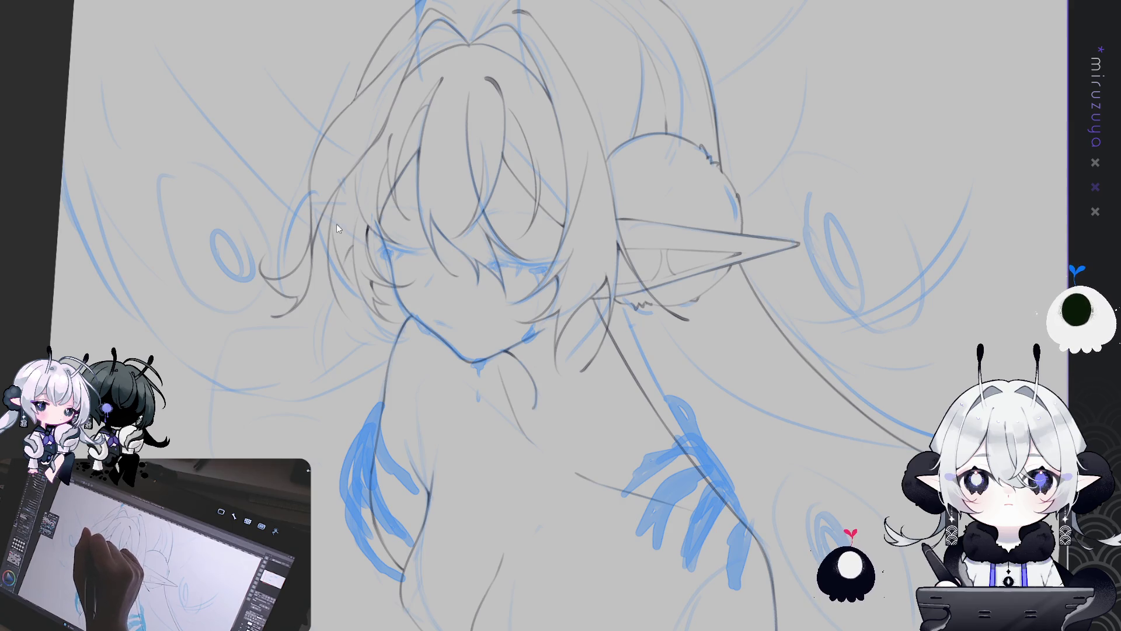
left_click_drag(353, 244, 340, 261)
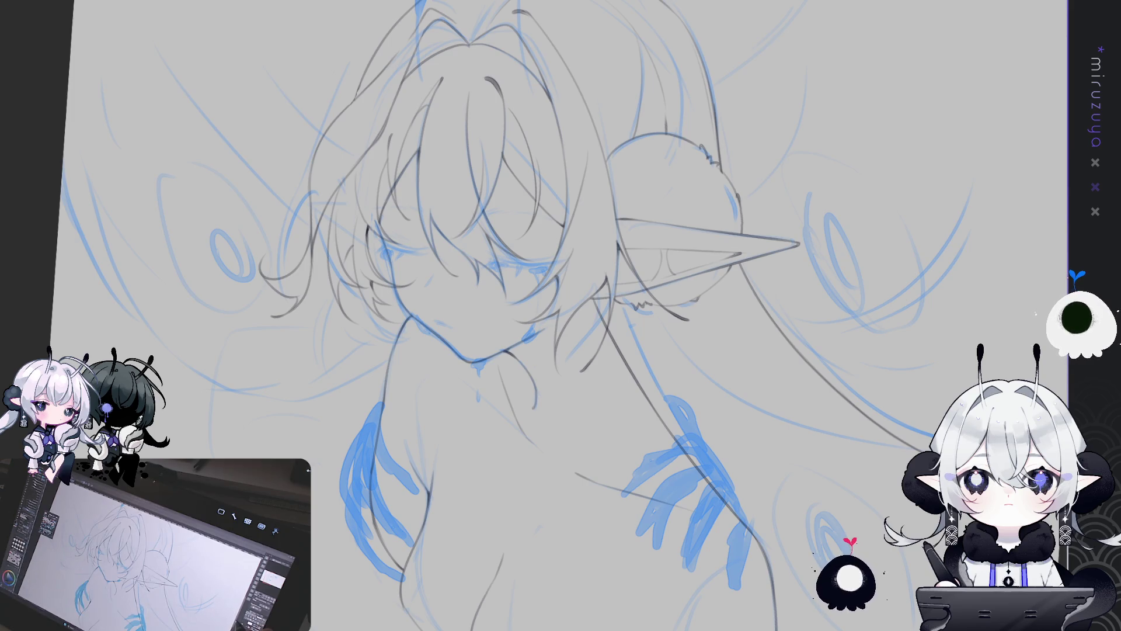
left_click_drag(902, 251, 316, 263)
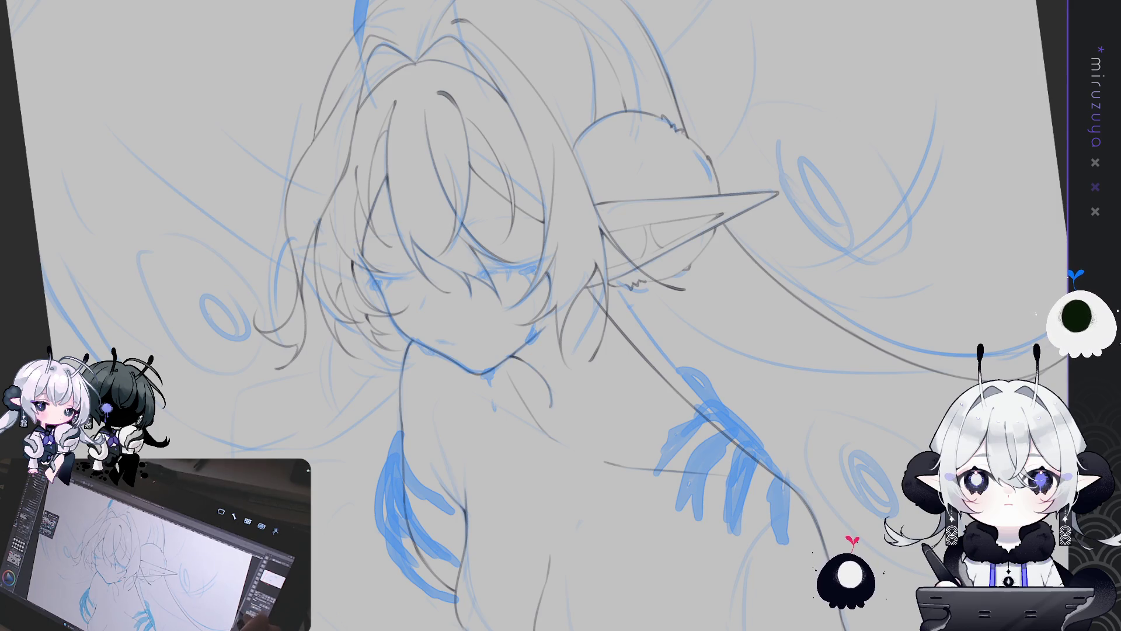
left_click_drag(439, 281, 382, 211)
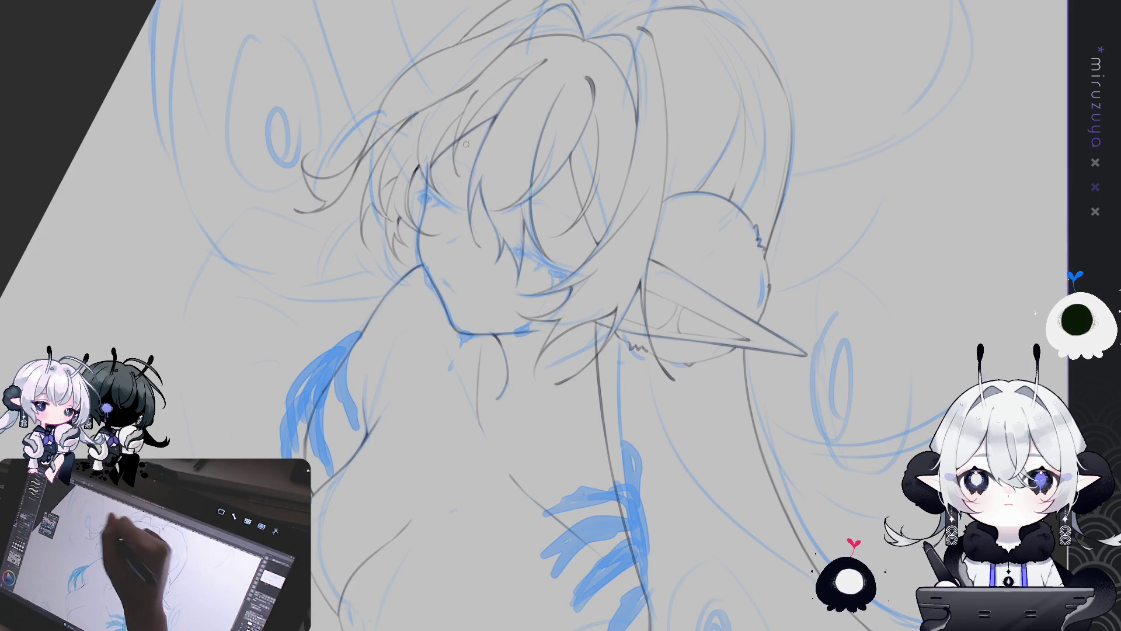
left_click_drag(377, 206, 550, 486)
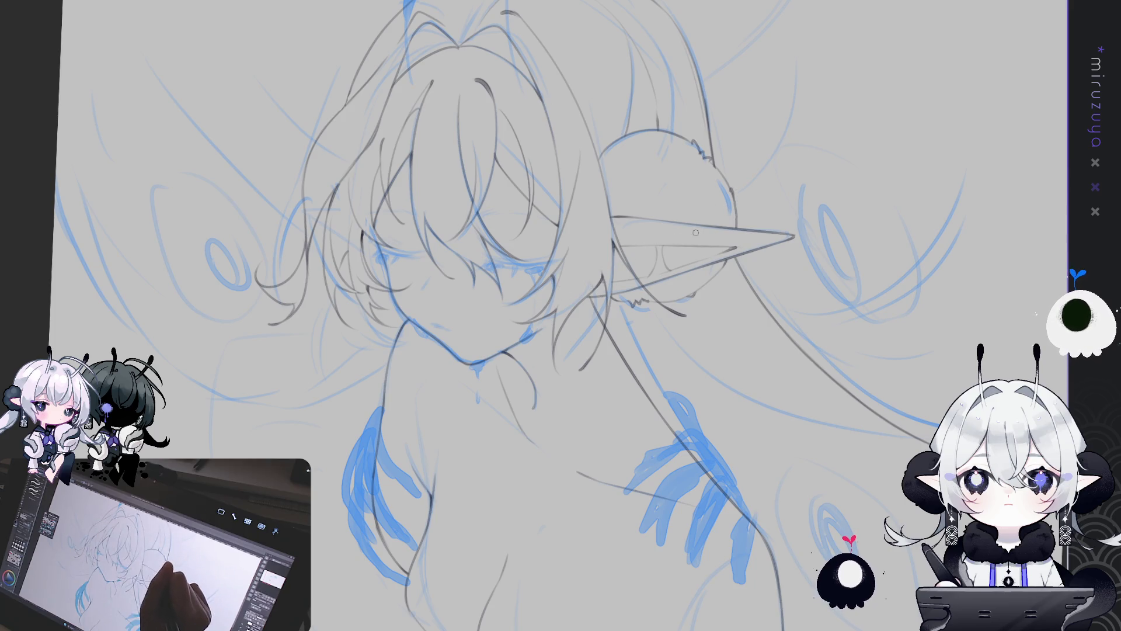
mouse_move(788, 210)
left_mouse_down()
mouse_move(725, 179)
mouse_move(727, 166)
mouse_move(704, 248)
left_mouse_up()
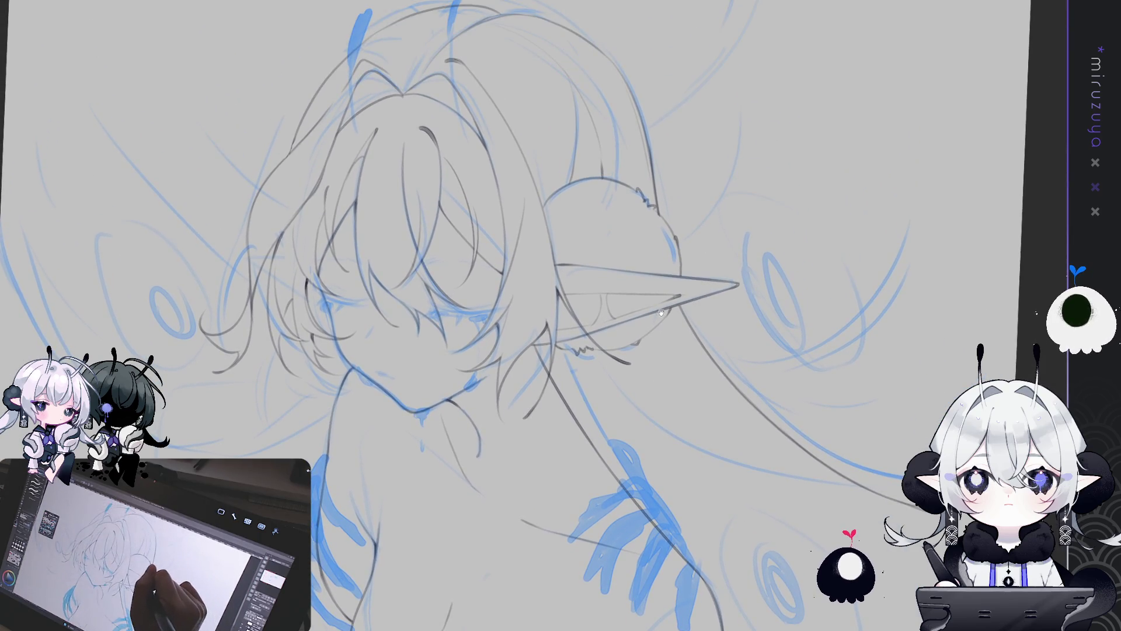
mouse_move(689, 179)
left_mouse_down()
mouse_move(757, 212)
mouse_move(749, 273)
left_mouse_up()
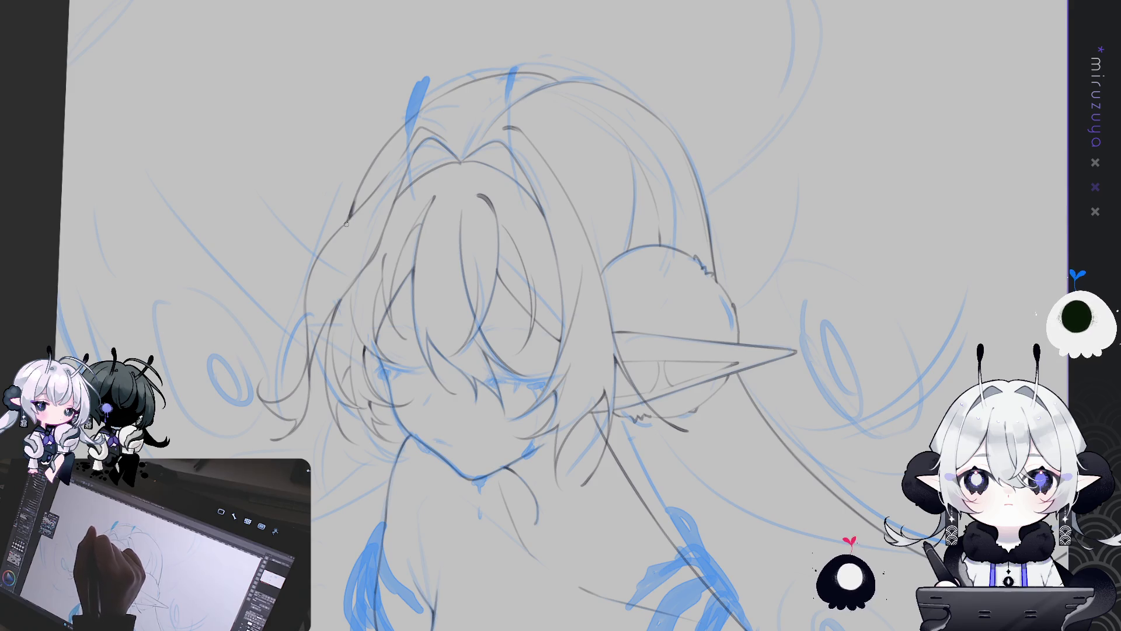
left_click_drag(612, 473, 738, 366)
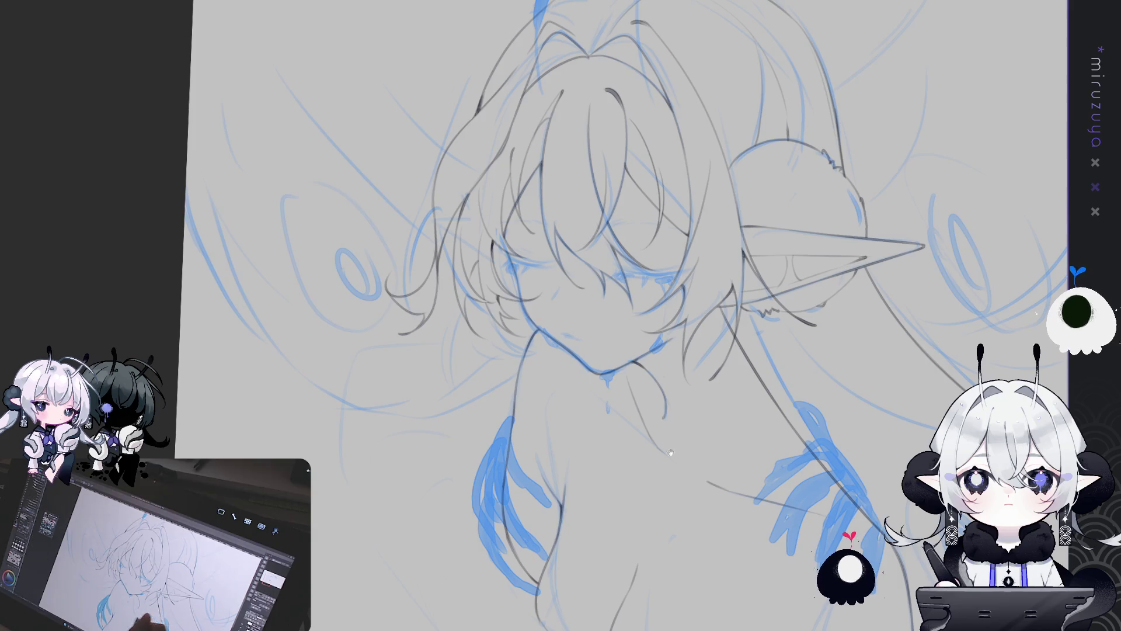
mouse_move(660, 482)
left_mouse_down()
mouse_move(618, 507)
mouse_move(569, 570)
mouse_move(488, 517)
left_mouse_up()
mouse_move(620, 497)
left_mouse_down()
mouse_move(565, 497)
mouse_move(735, 477)
left_mouse_up()
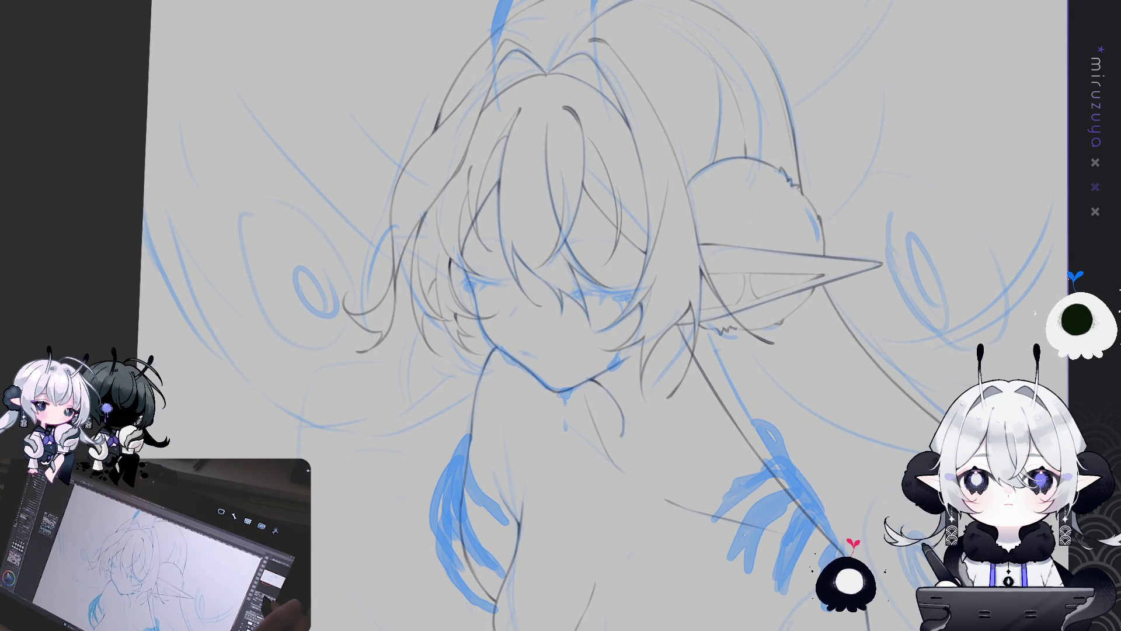
Zoom out, reposition the drawing, and add a short stroke left of the face
key("ctrl+minus")
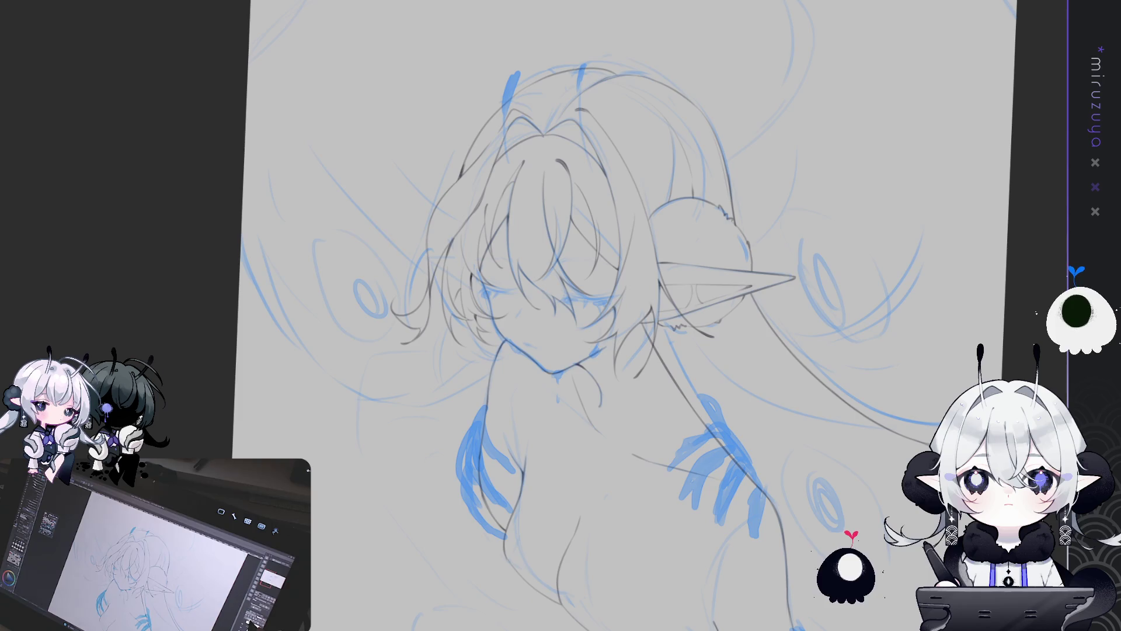
left_click_drag(502, 284, 552, 309)
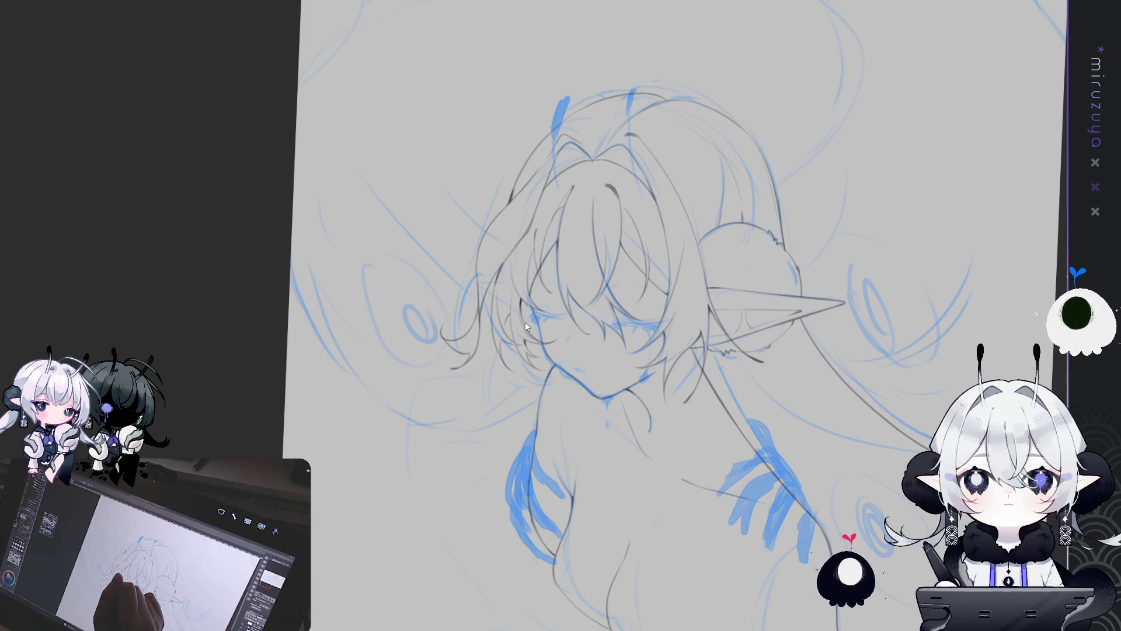
mouse_move(439, 399)
left_mouse_down()
mouse_move(393, 408)
mouse_move(291, 274)
left_mouse_up()
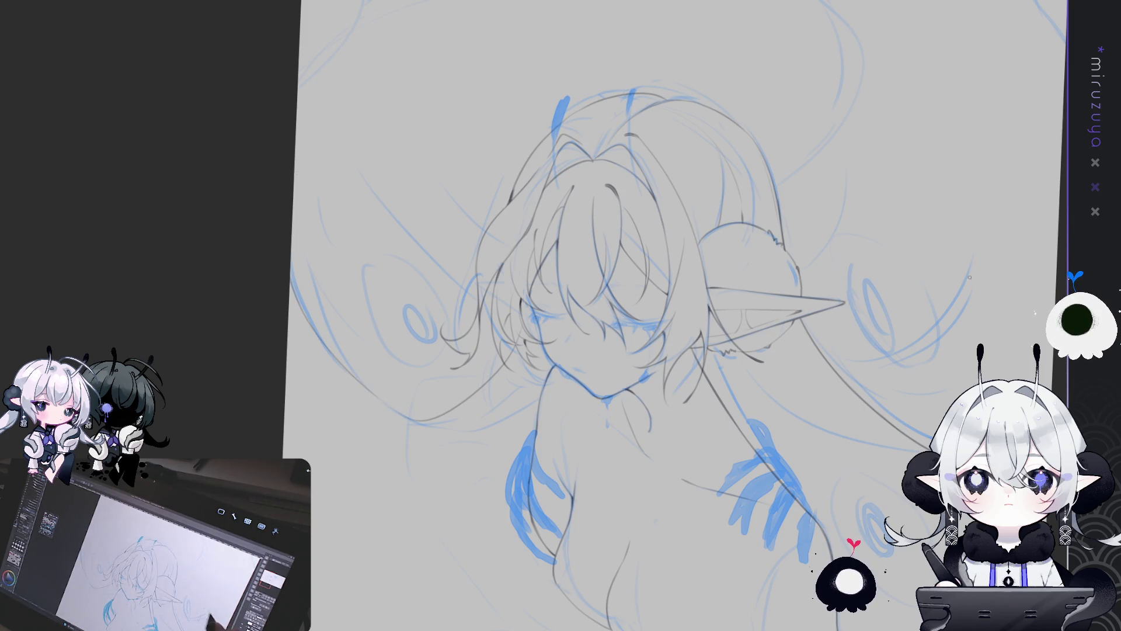
In the mirrored view, draw a long hair strand curving right, undo the stray edge stroke, and flip back
key("h")
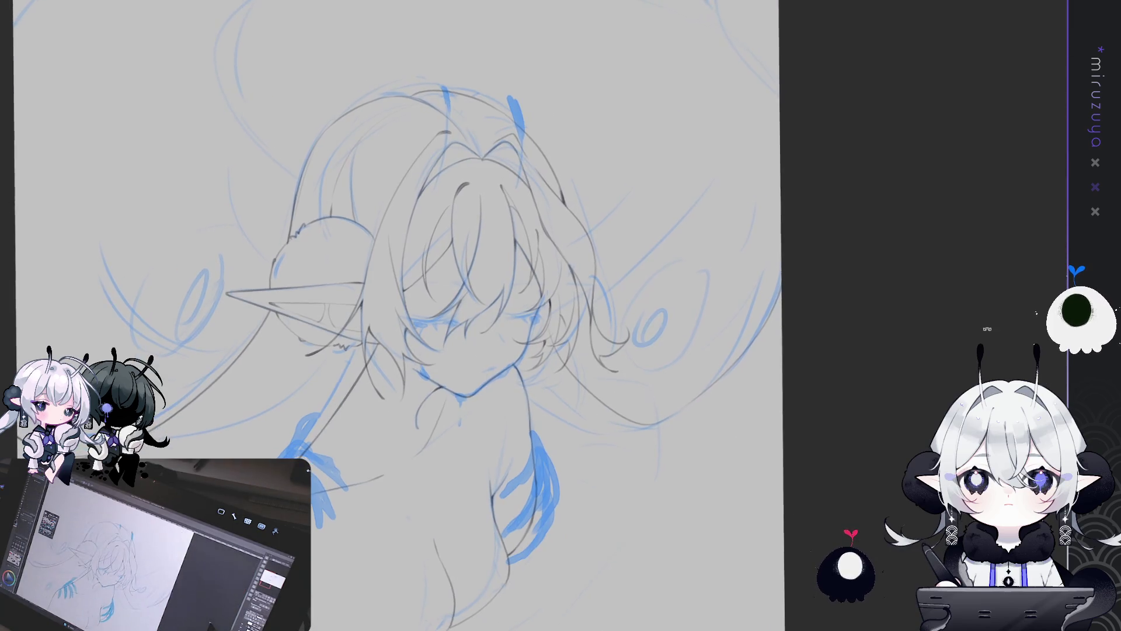
left_click_drag(549, 315, 503, 312)
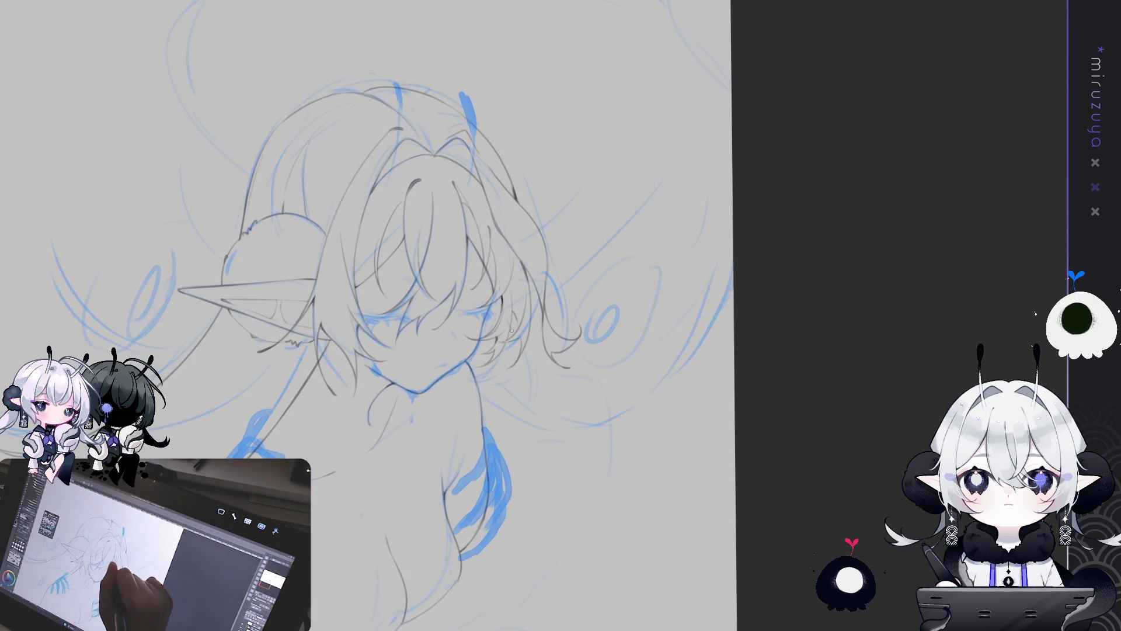
left_click_drag(560, 349, 648, 356)
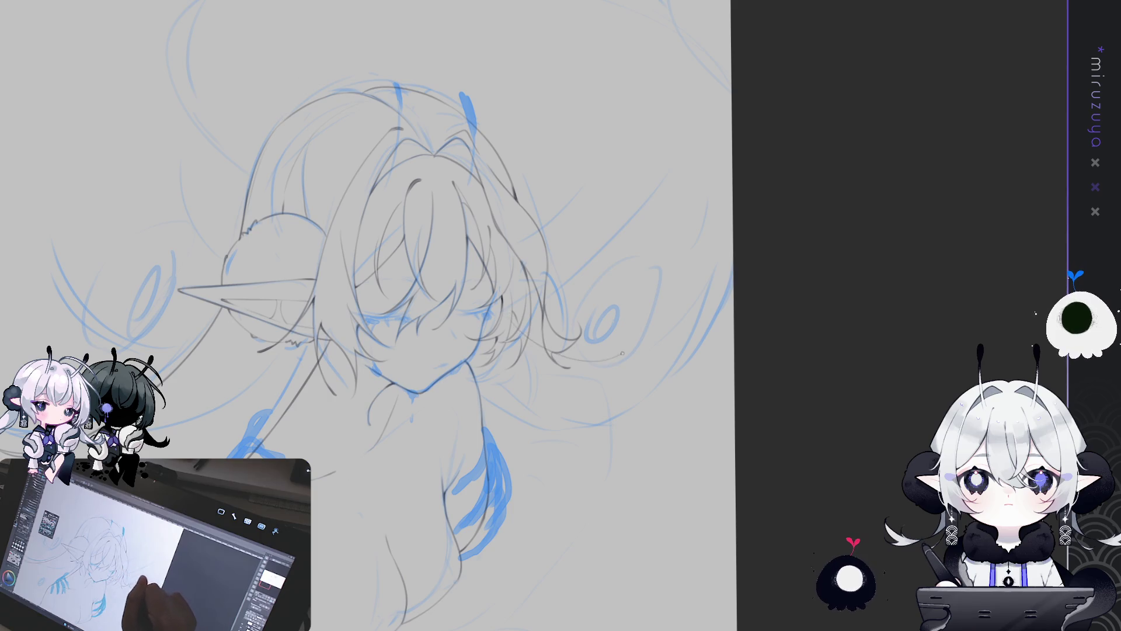
left_click_drag(648, 345, 725, 25)
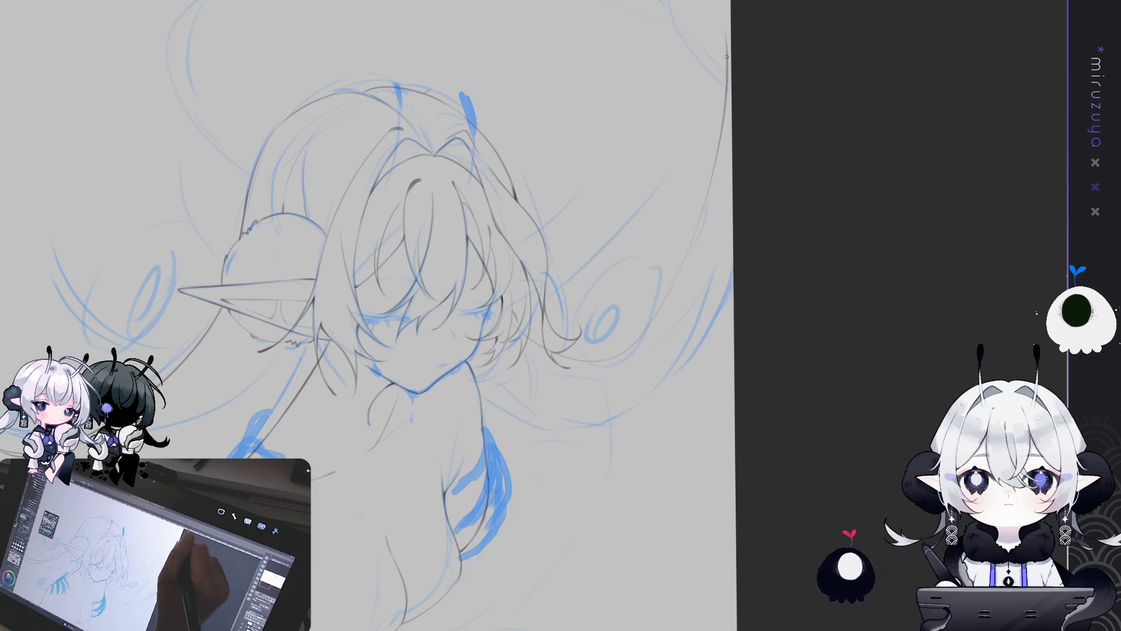
key("ctrl+z")
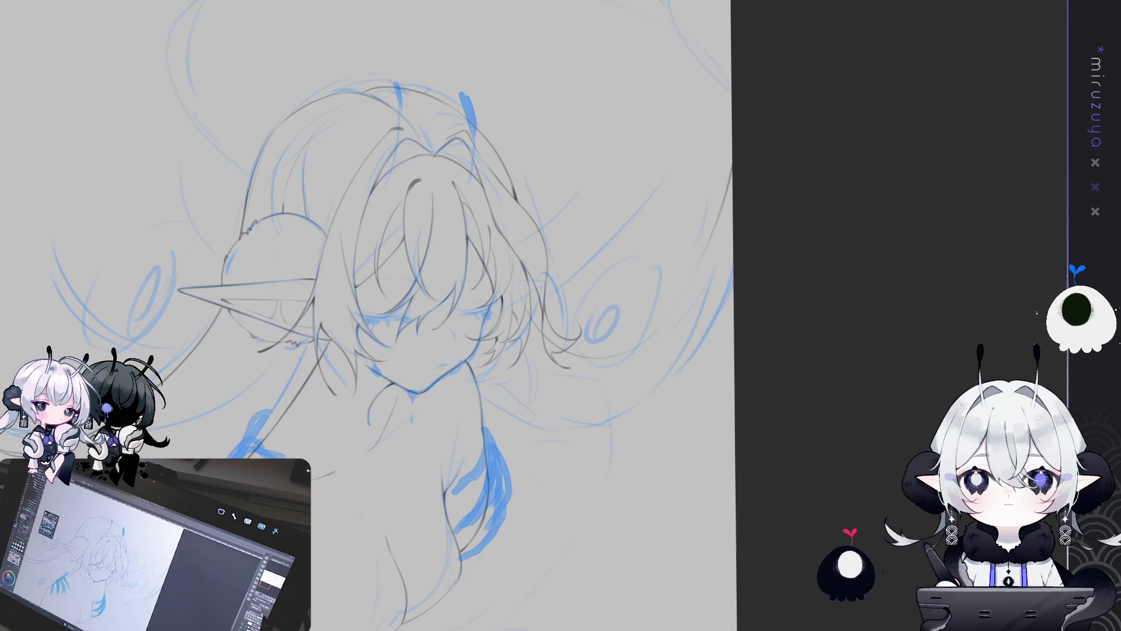
key("h")
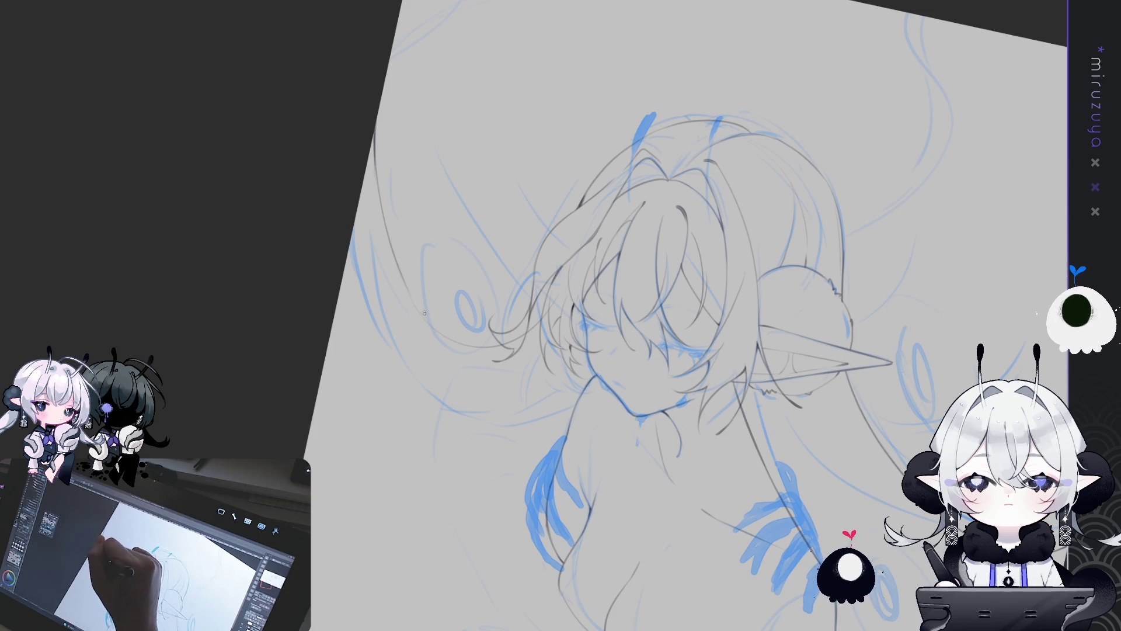
Sketch a dark stroke down the side of the hair, then fit the whole canvas on screen
mouse_move(377, 174)
left_mouse_down()
mouse_move(409, 287)
mouse_move(471, 180)
left_mouse_up()
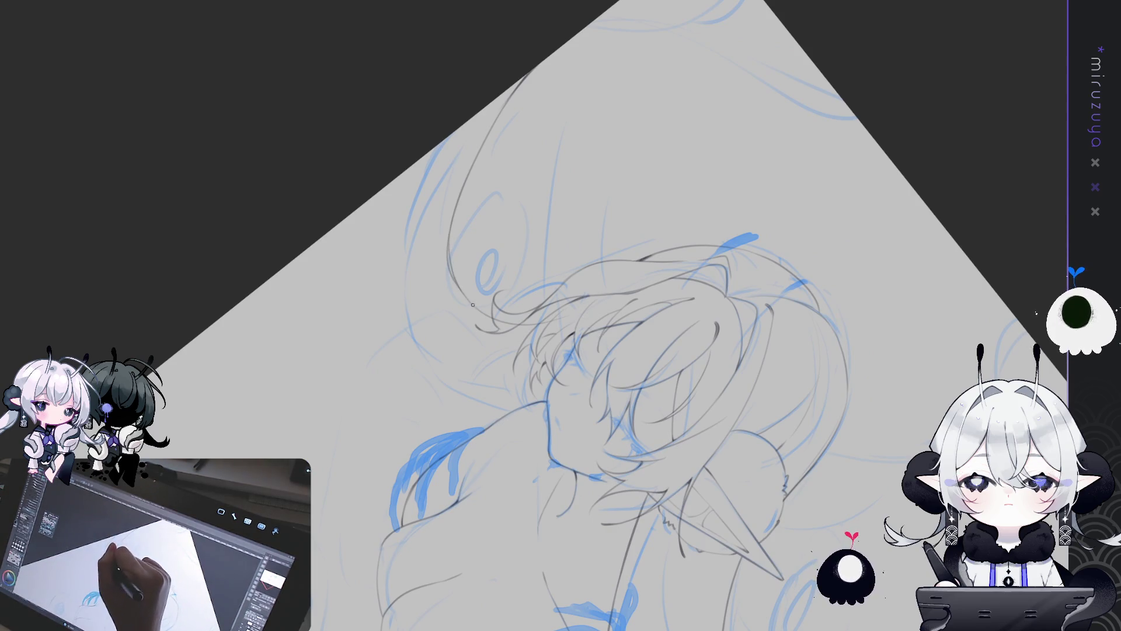
left_click_drag(472, 465, 541, 319)
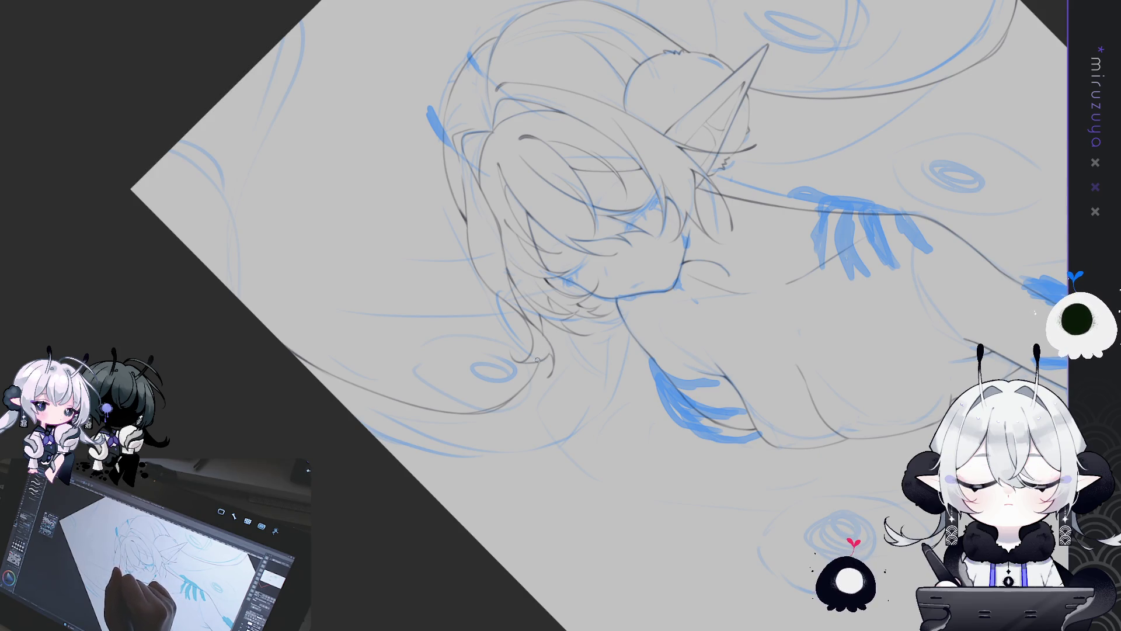
mouse_move(538, 357)
left_mouse_down()
mouse_move(797, 479)
mouse_move(896, 403)
left_mouse_up()
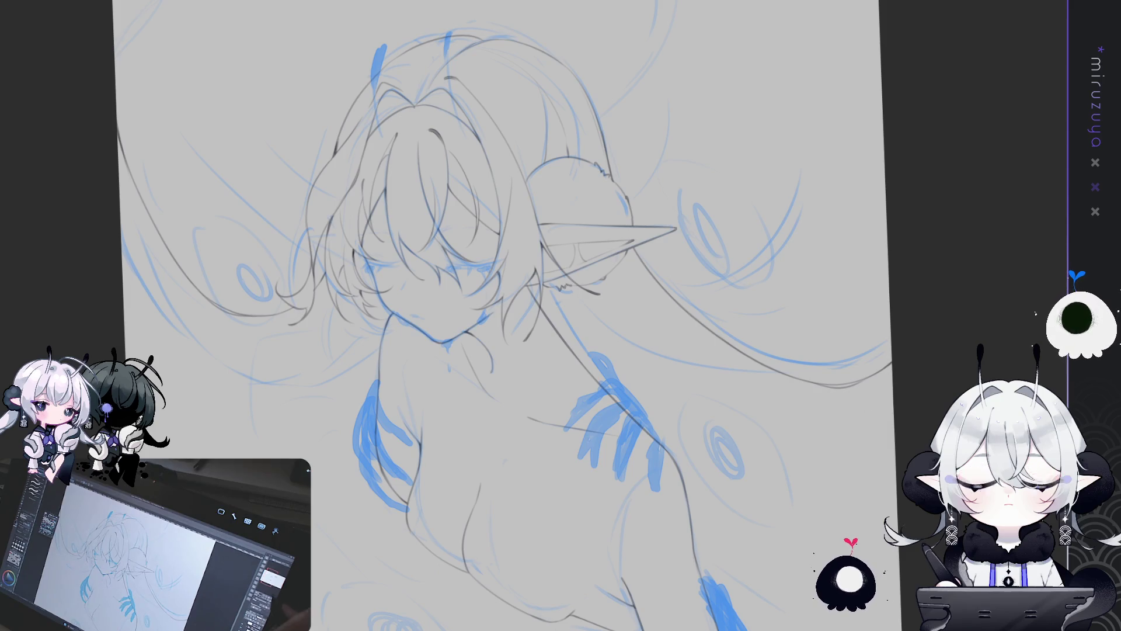
key("ctrl+0")
In the mirrored view, draw a long hair arc from upper left down toward the face, redoing it twice
key("h")
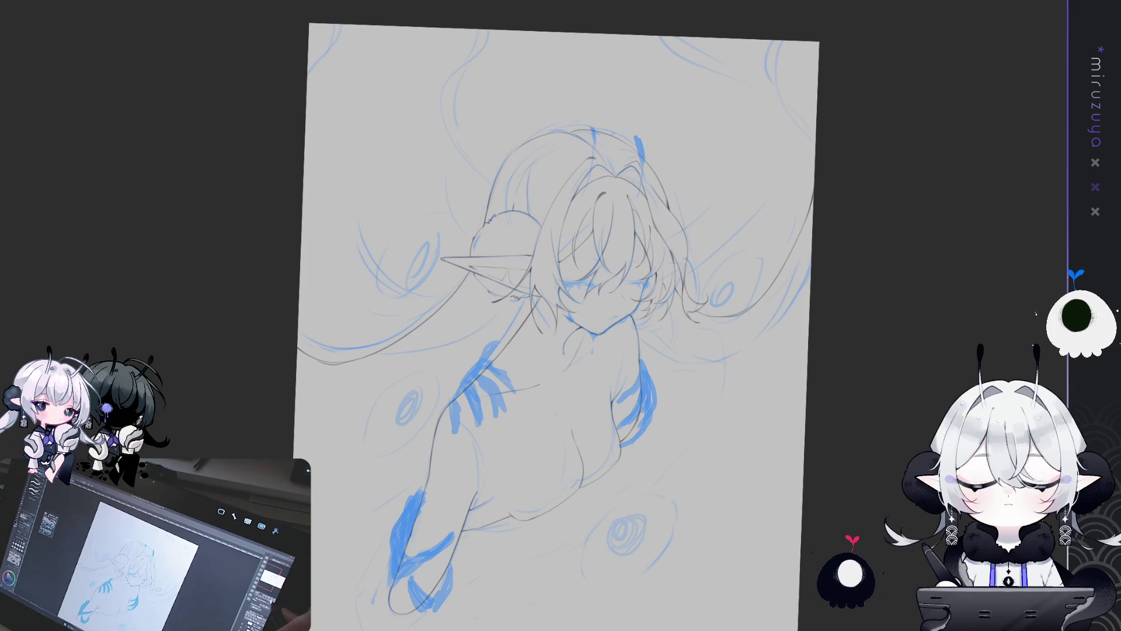
key("h")
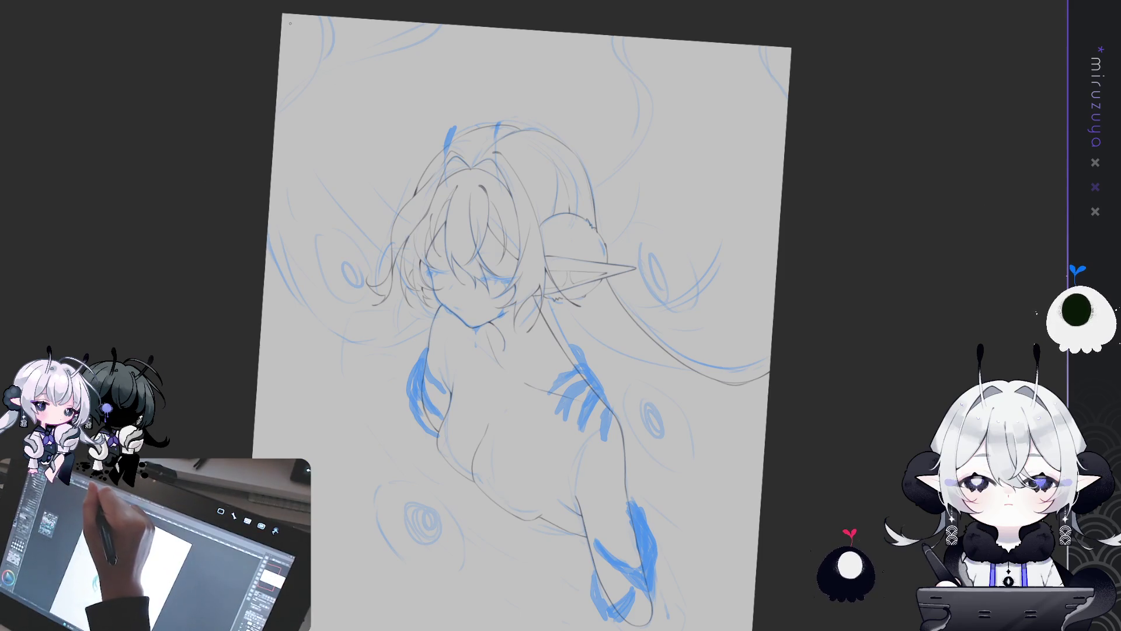
left_click_drag(286, 61, 409, 283)
key("ctrl+z")
left_click_drag(303, 179, 429, 282)
key("ctrl+z")
key("ctrl+z")
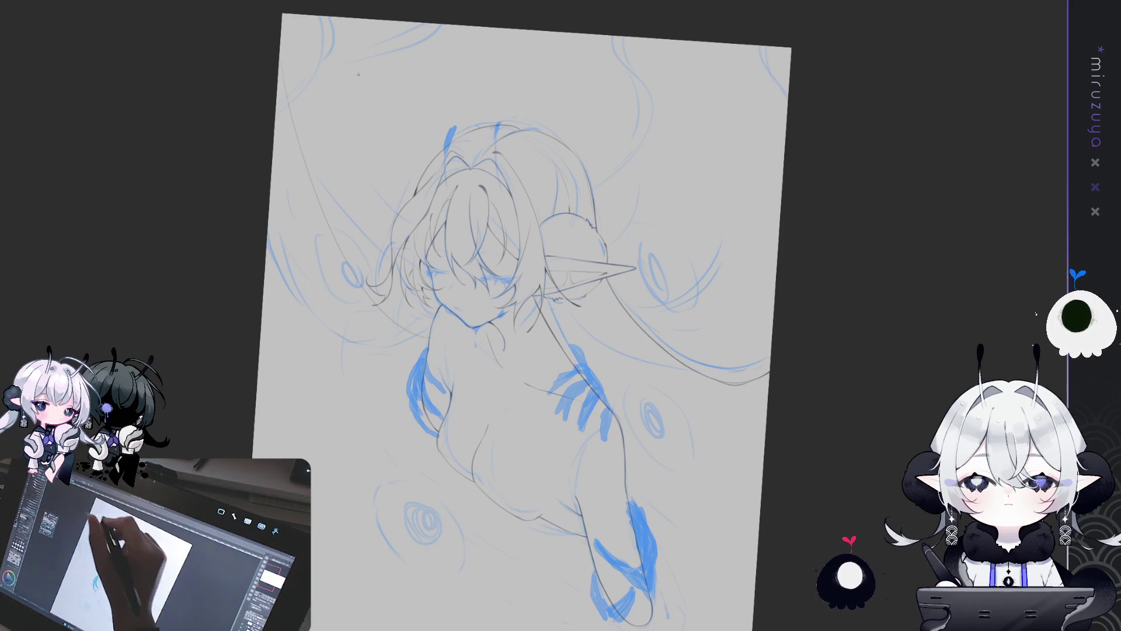
left_click_drag(296, 210, 385, 318)
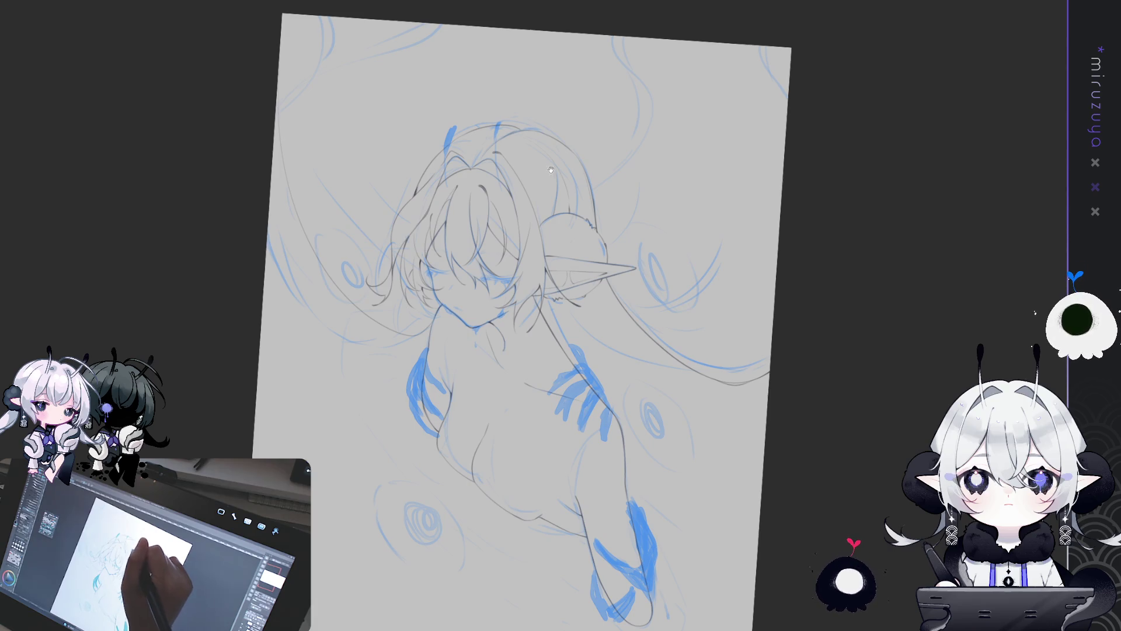
left_click_drag(642, 169, 648, 174)
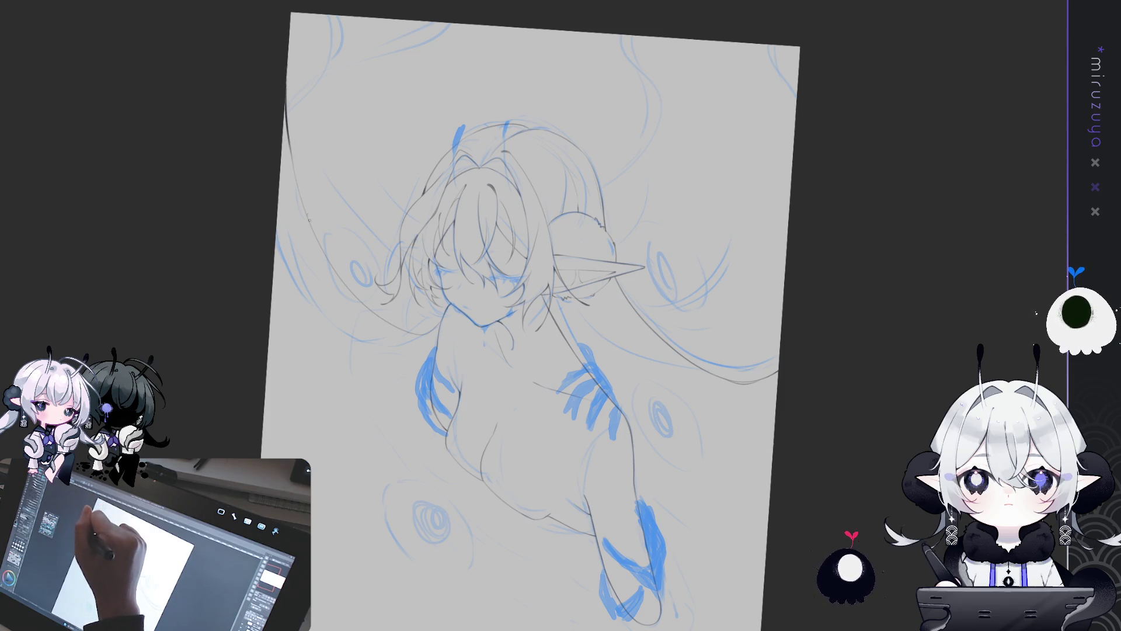
left_click_drag(403, 331, 464, 156)
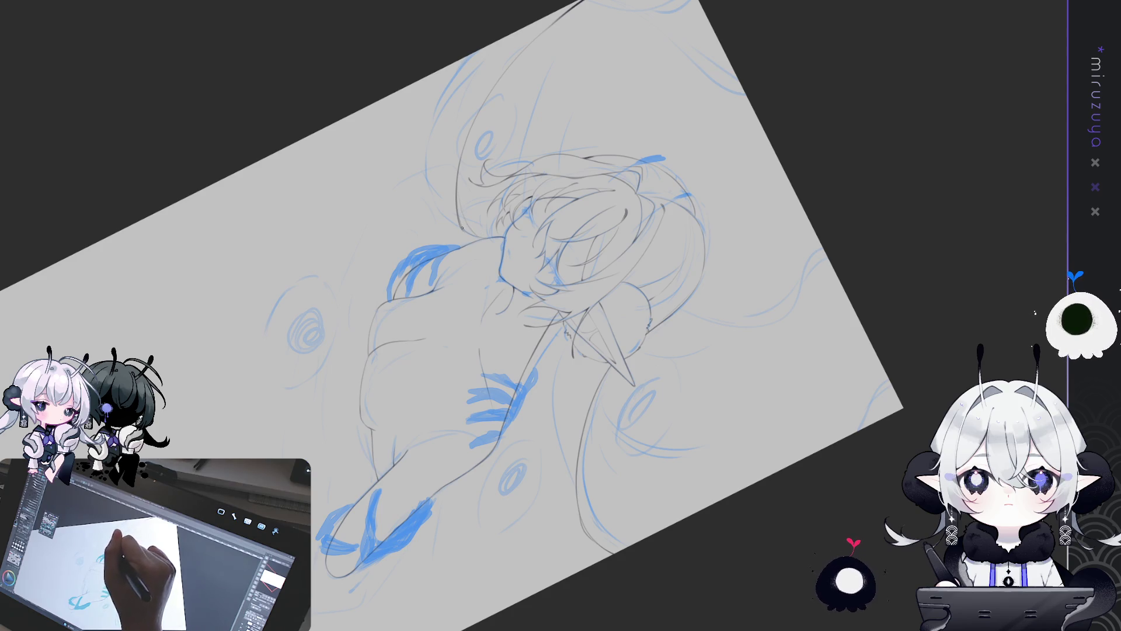
left_click_drag(481, 342, 445, 332)
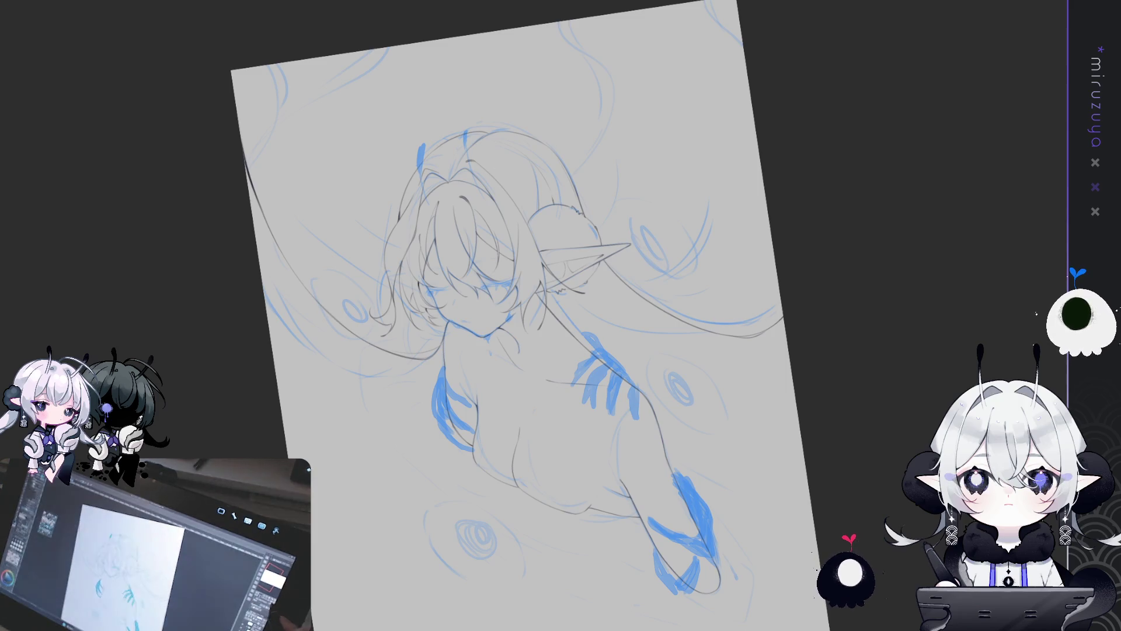
key("r")
key("r")
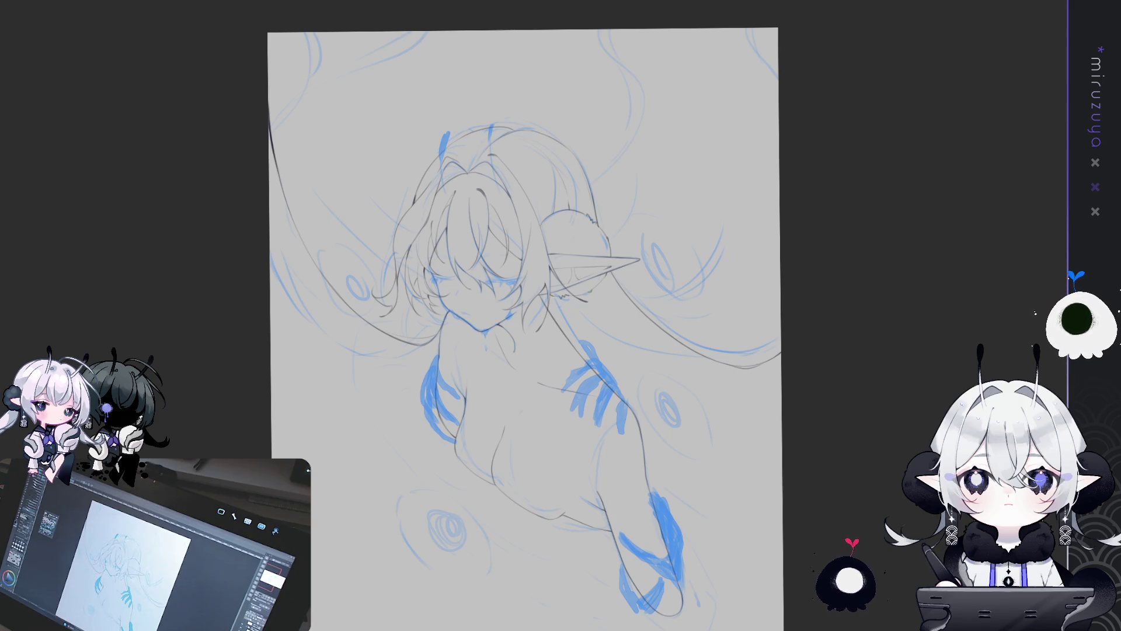
left_click_drag(867, 455, 859, 376)
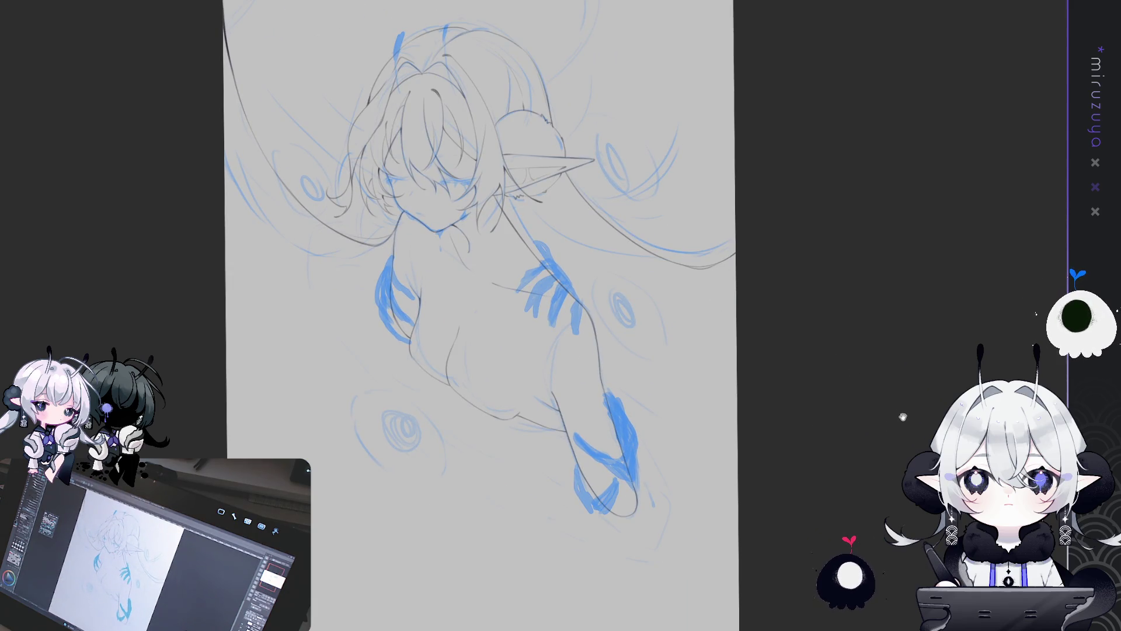
mouse_move(908, 435)
left_mouse_down()
mouse_move(928, 408)
mouse_move(940, 431)
left_mouse_up()
key("ctrl+h")
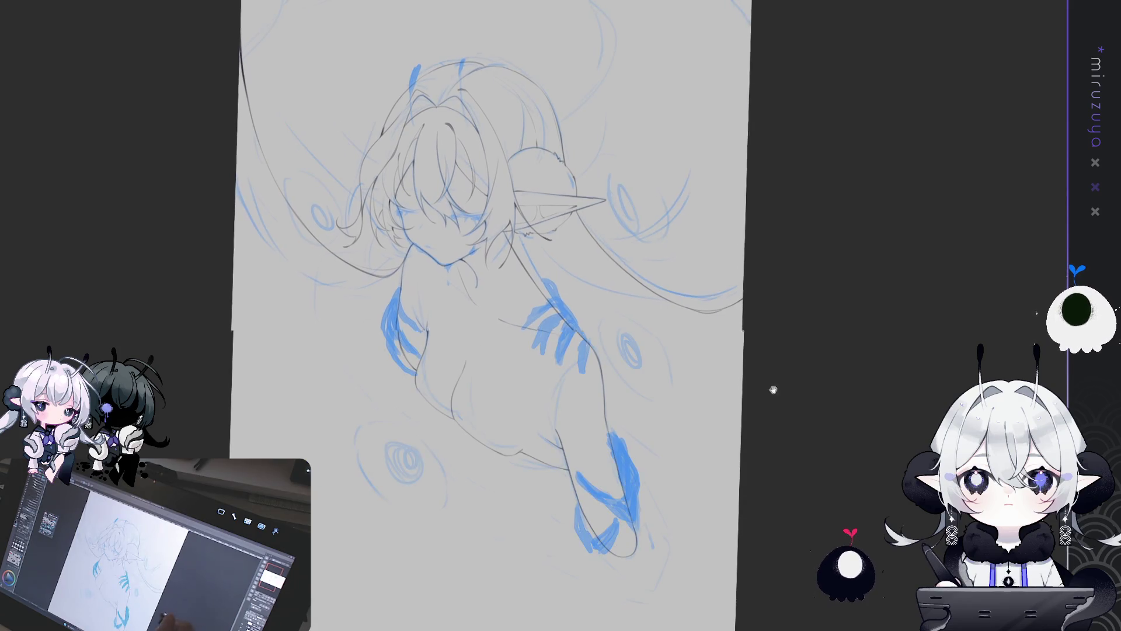
left_click_drag(771, 387, 737, 434)
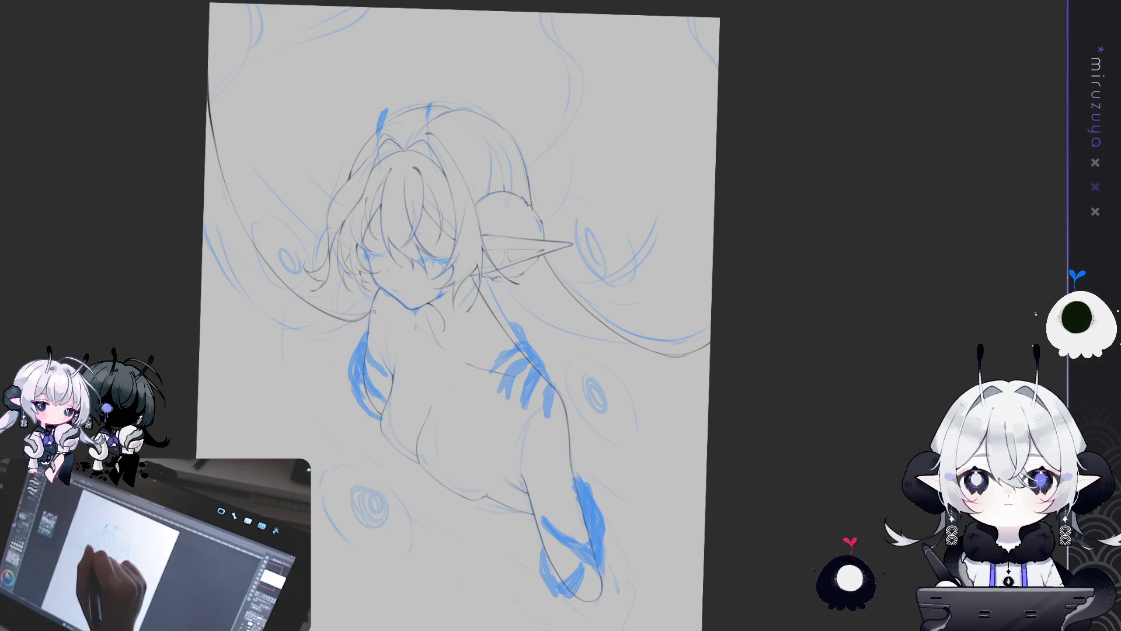
mouse_move(767, 156)
left_mouse_down()
mouse_move(738, 233)
mouse_move(749, 186)
left_mouse_up()
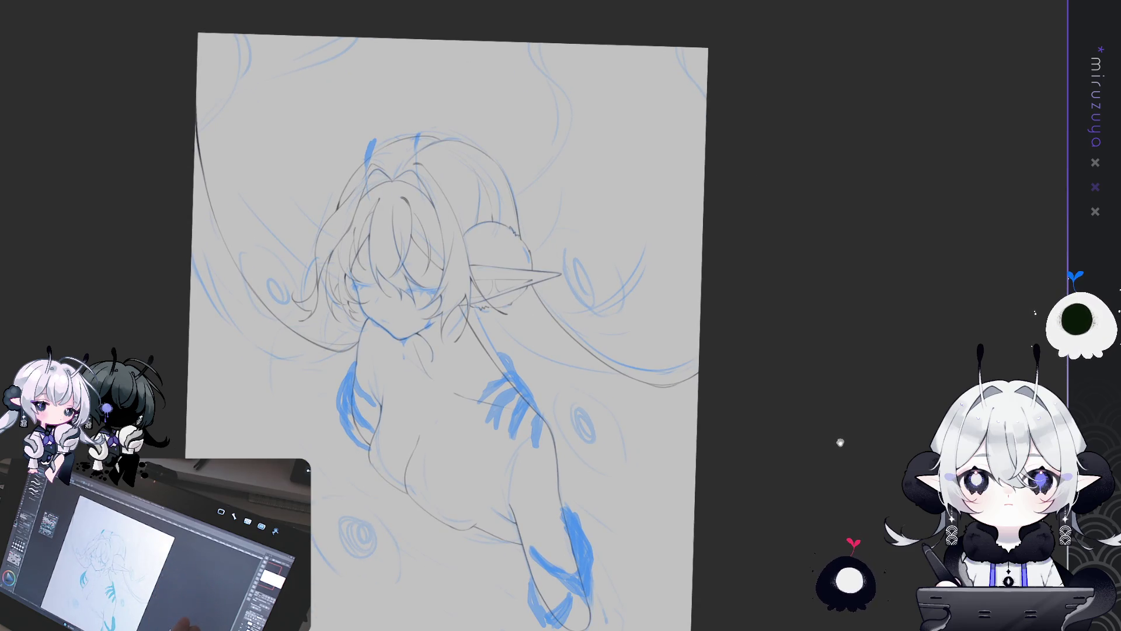
left_click_drag(842, 438, 848, 358)
mouse_move(844, 419)
left_mouse_down()
mouse_move(833, 380)
mouse_move(809, 493)
left_mouse_up()
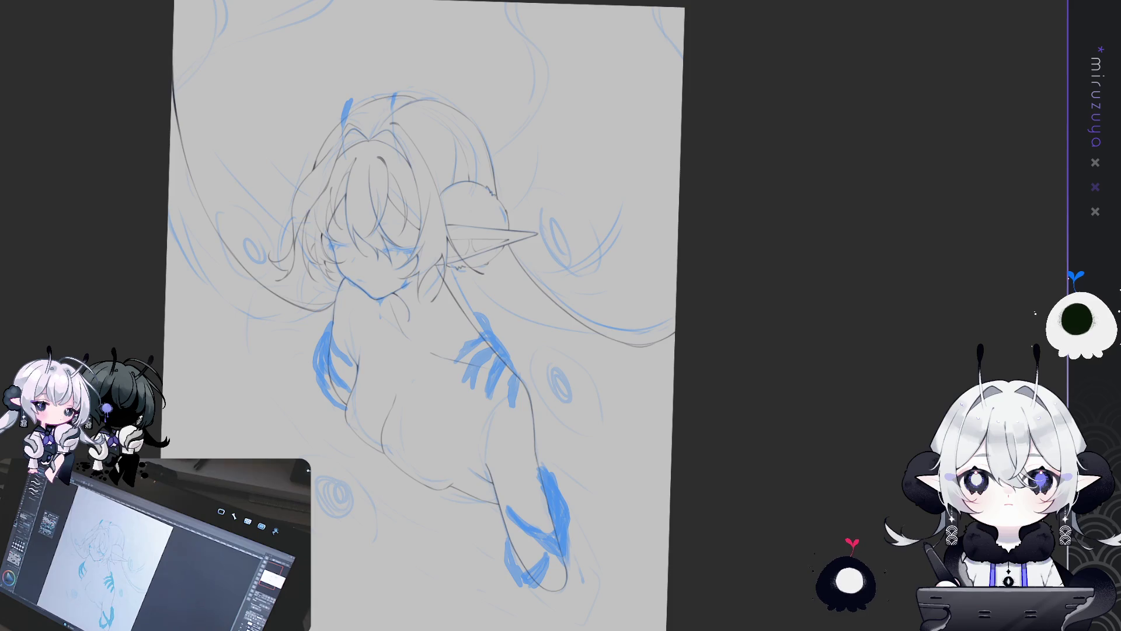
Toggle the blue rough and grey lineart layers off and on to compare them
scroll(535, 323, "up", 5)
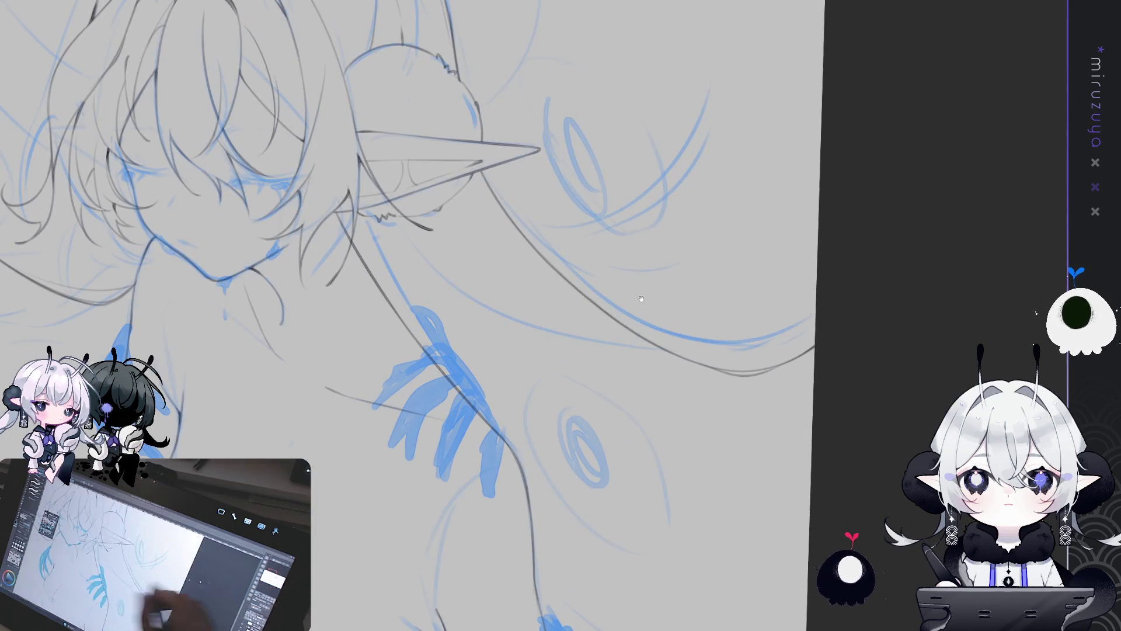
scroll(641, 299, "down", 3)
scroll(641, 298, "up", 3)
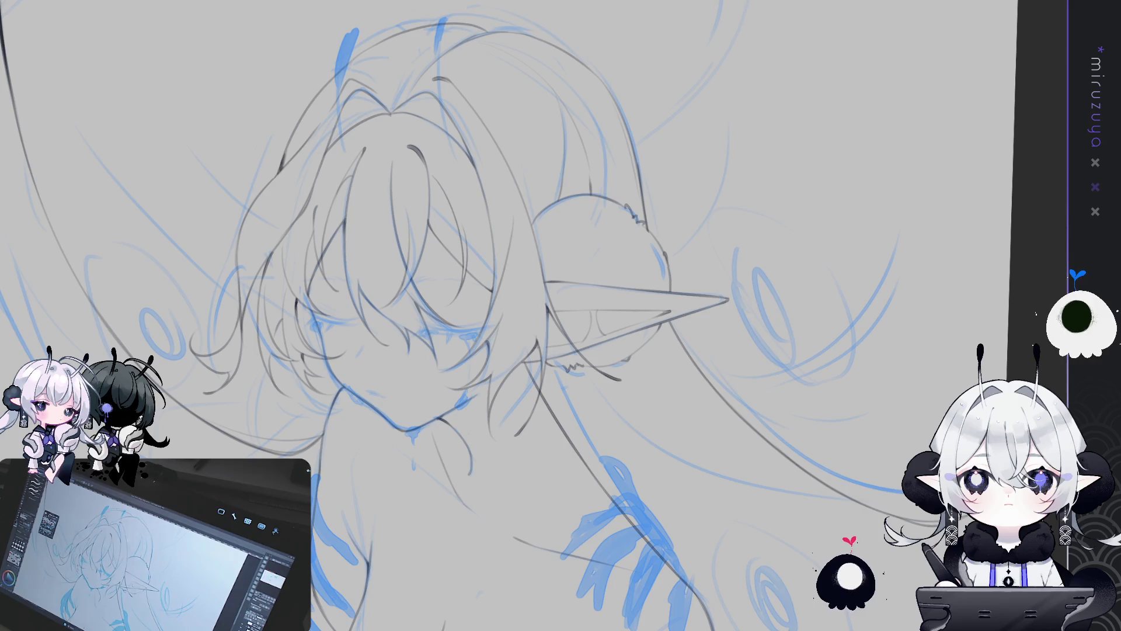
key("ctrl+comma")
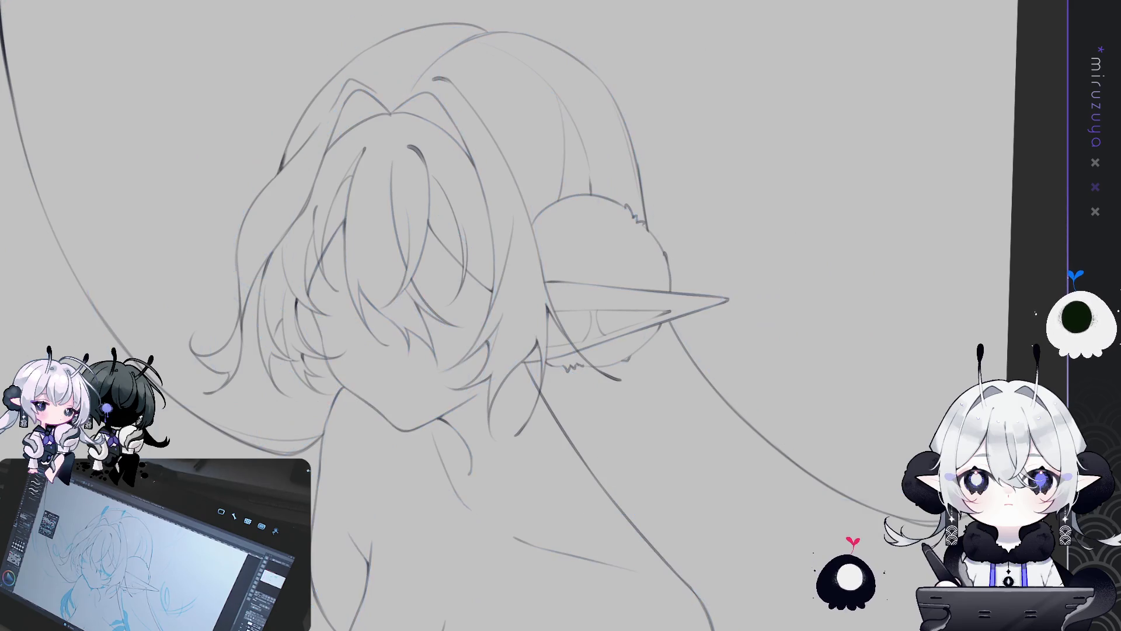
key("ctrl+comma")
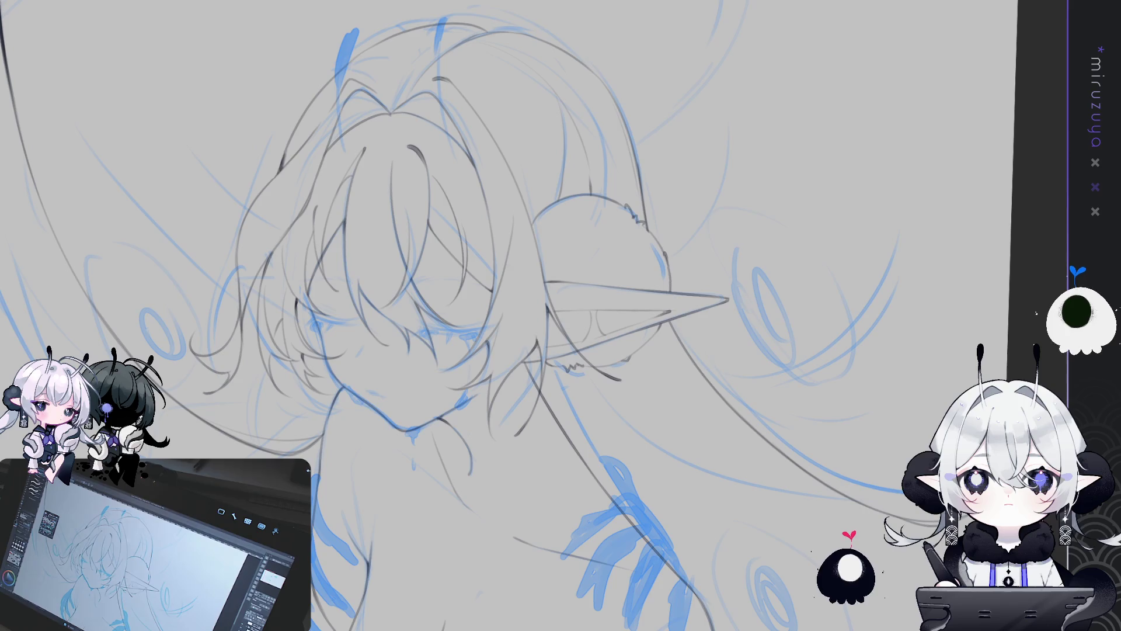
key("ctrl+comma")
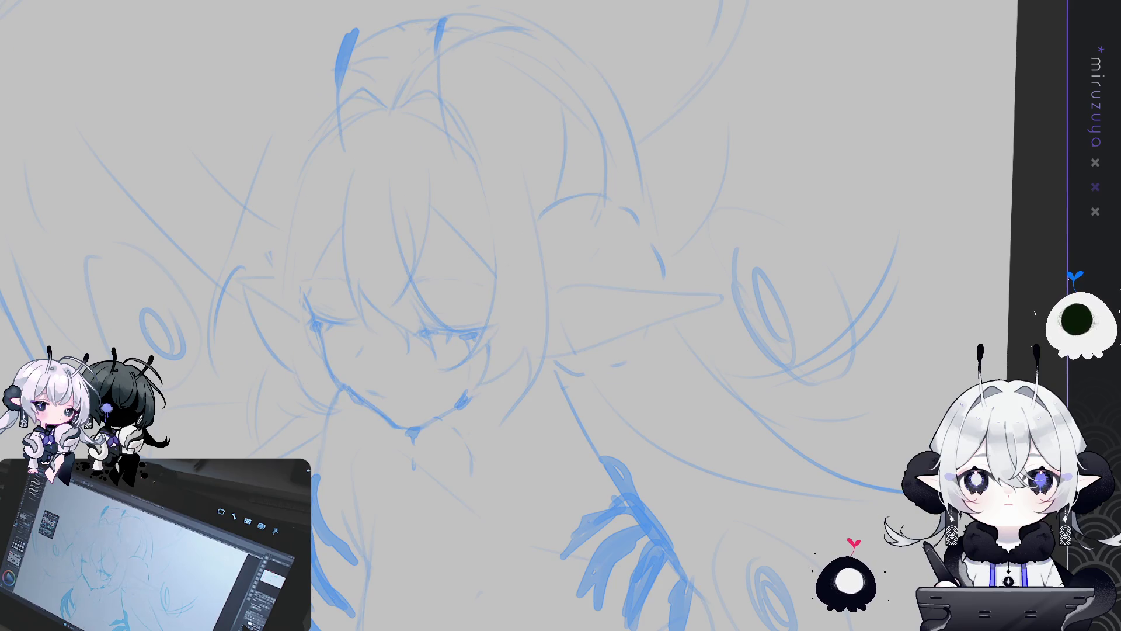
key("ctrl+comma")
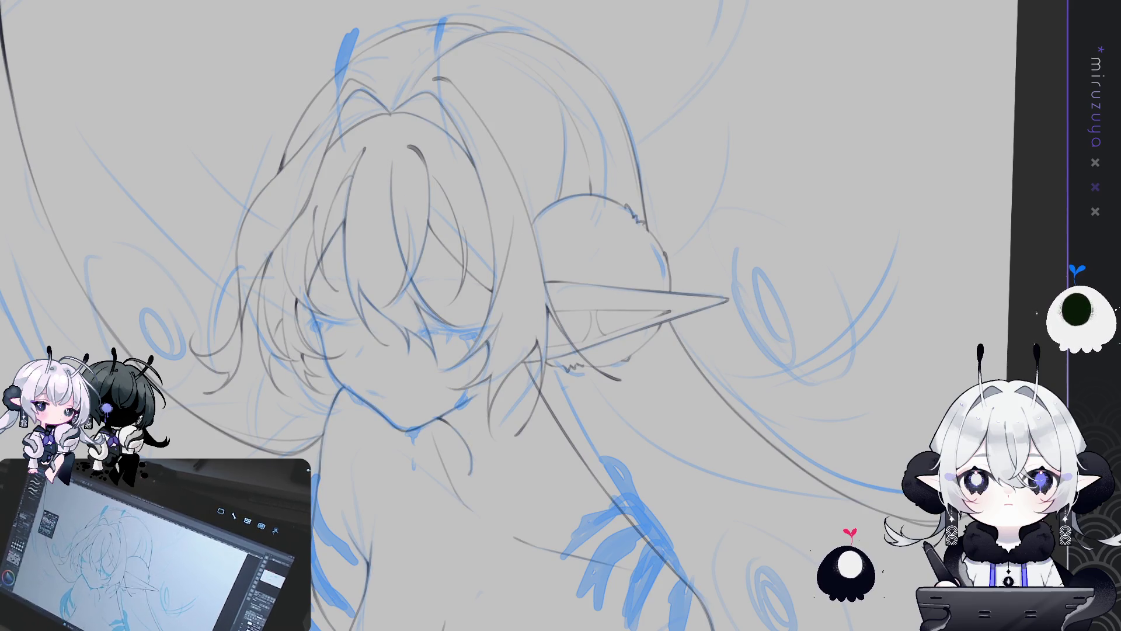
Draw thin grey lines from the ear down the shoulder and over the hand, then mirror the view
mouse_move(523, 376)
left_mouse_down()
mouse_move(475, 222)
mouse_move(607, 399)
left_mouse_up()
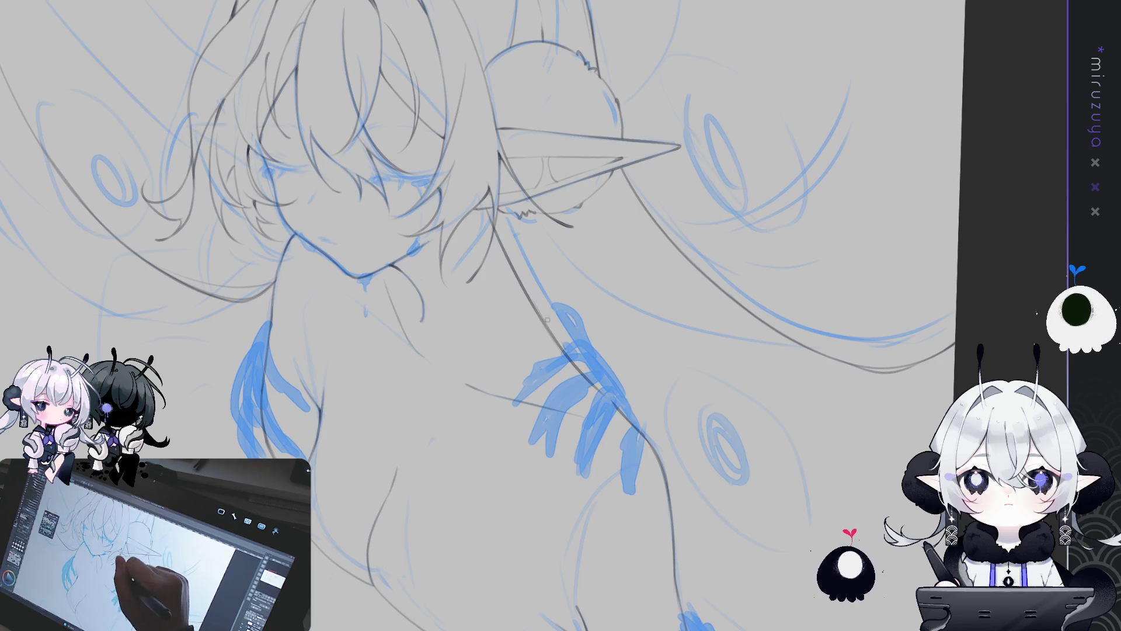
left_click_drag(484, 211, 545, 320)
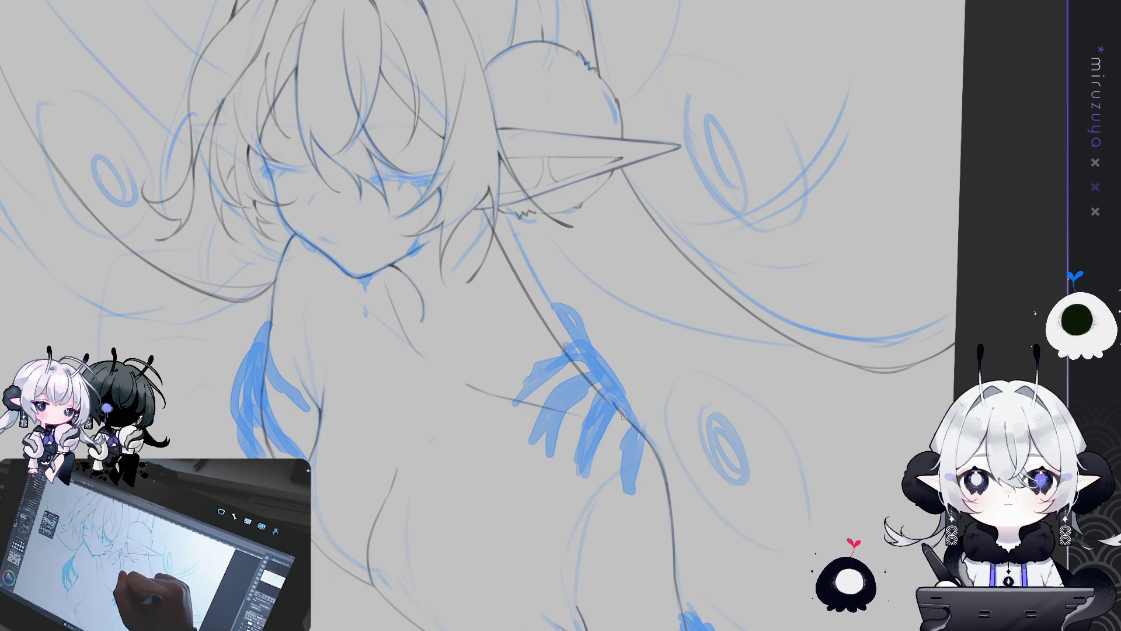
left_click_drag(578, 363, 629, 421)
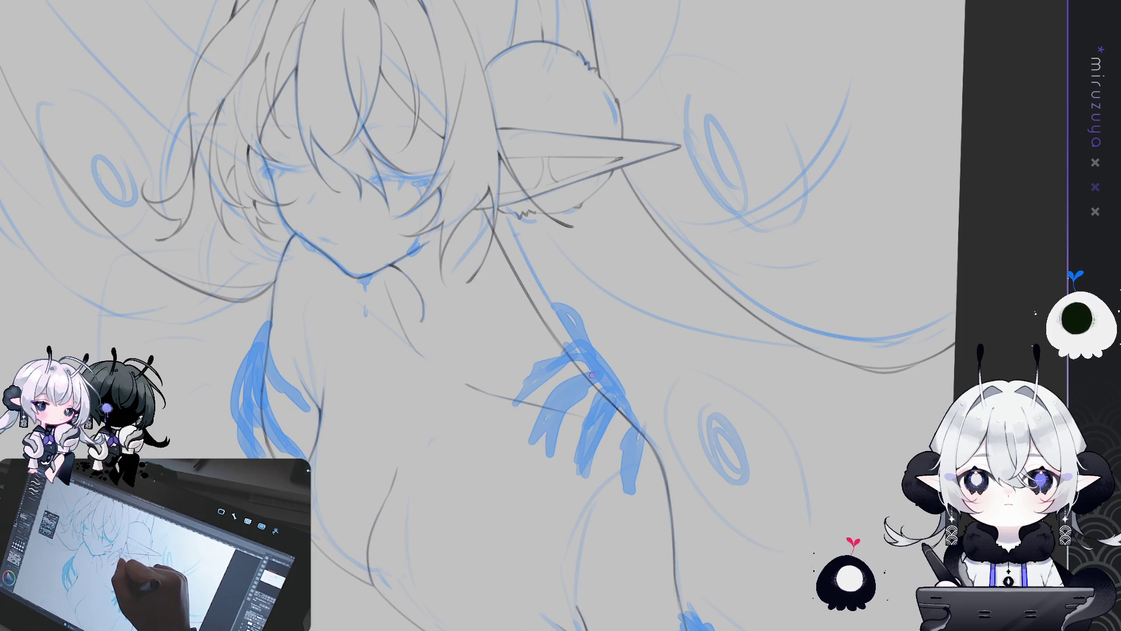
mouse_move(609, 310)
left_mouse_down()
mouse_move(746, 243)
mouse_move(775, 343)
left_mouse_up()
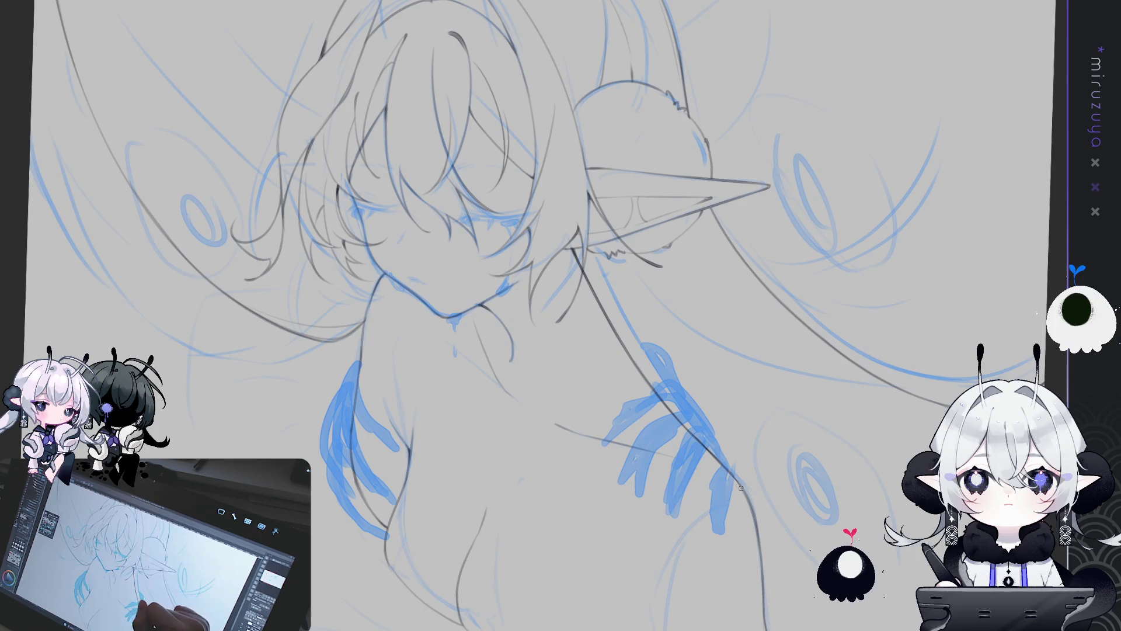
left_click_drag(741, 488, 765, 456)
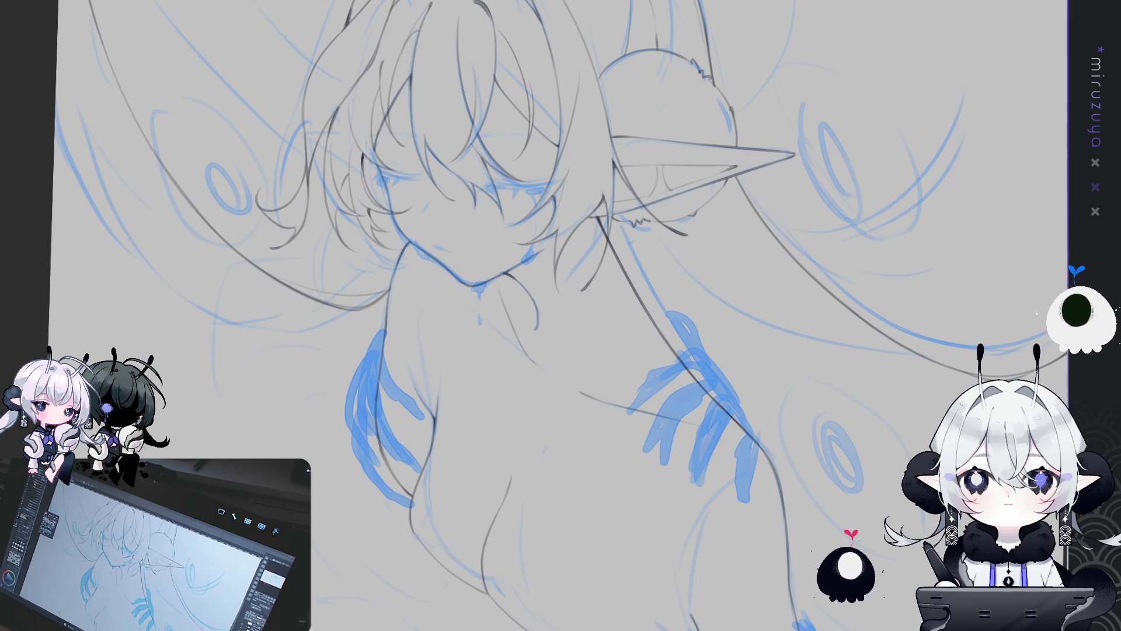
key("h")
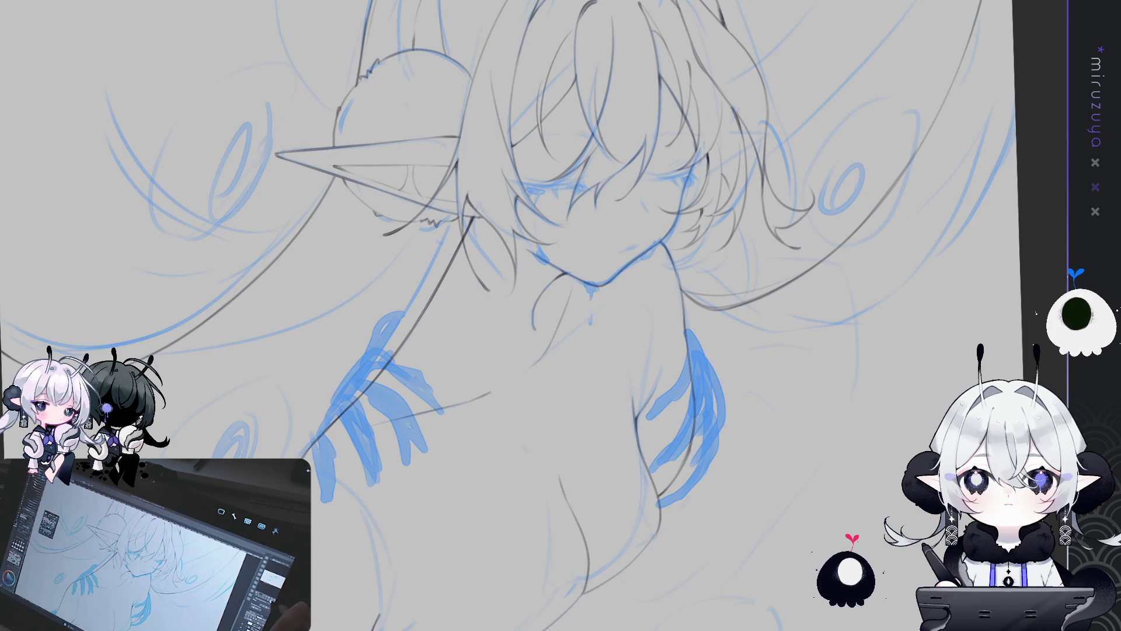
With the unflipped view centred upright on the face, add a short grey curved stroke
key("h")
scroll(560, 316, "down", 5)
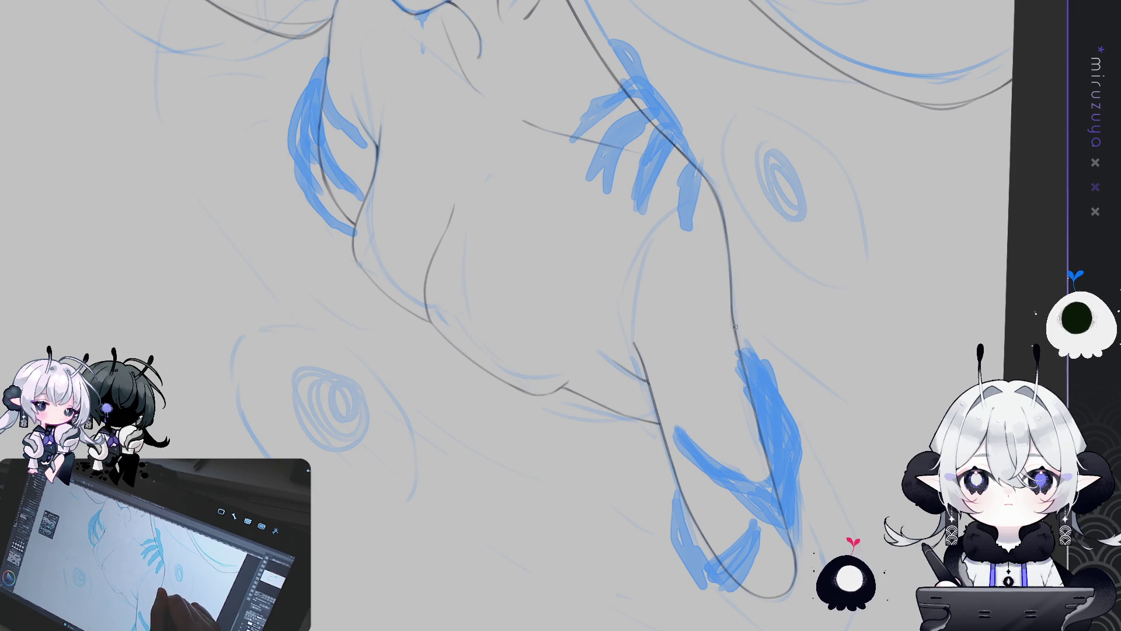
mouse_move(759, 61)
left_mouse_down()
mouse_move(806, 283)
mouse_move(814, 495)
left_mouse_up()
mouse_move(847, 337)
left_mouse_down()
mouse_move(838, 352)
mouse_move(797, 165)
mouse_move(597, 38)
left_mouse_up()
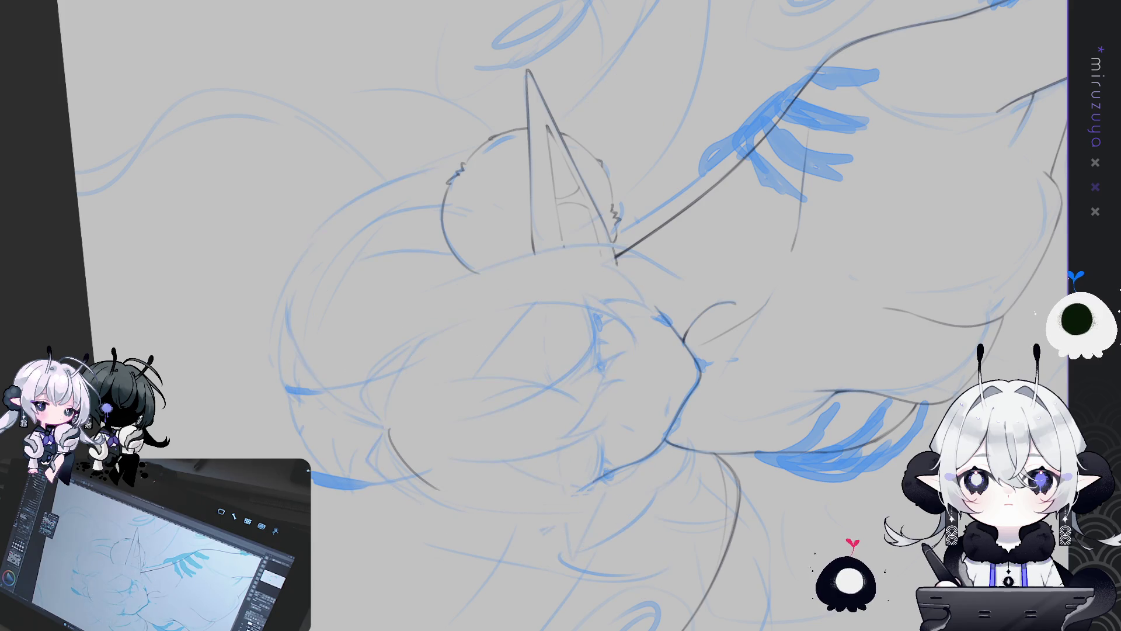
mouse_move(316, 327)
left_mouse_down()
mouse_move(526, 82)
mouse_move(554, 70)
left_mouse_up()
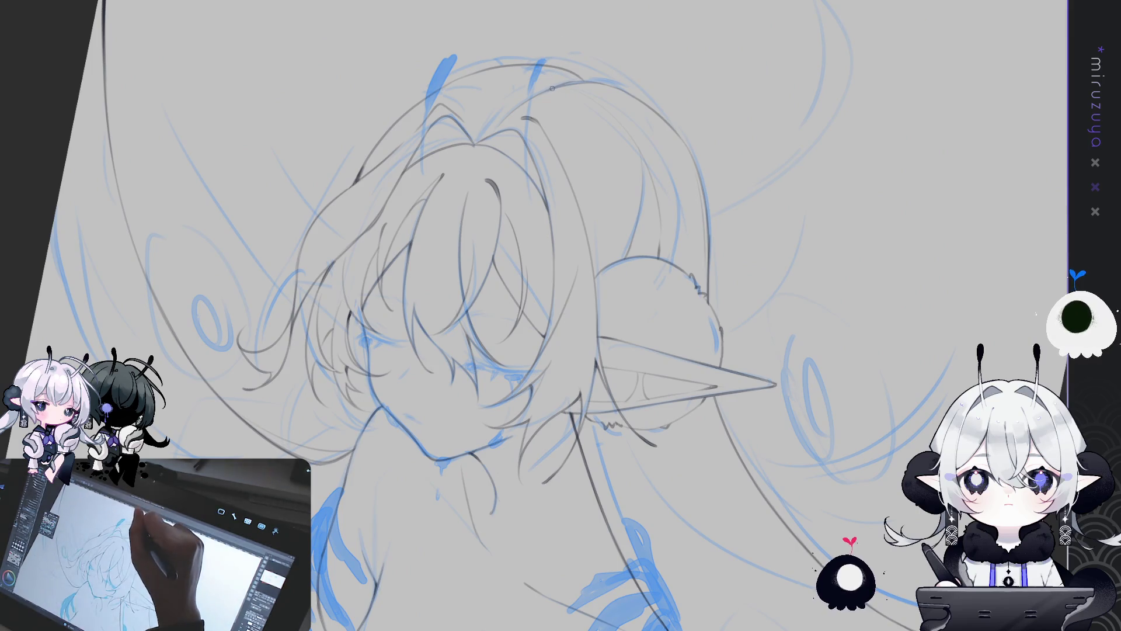
left_click_drag(552, 72, 559, 90)
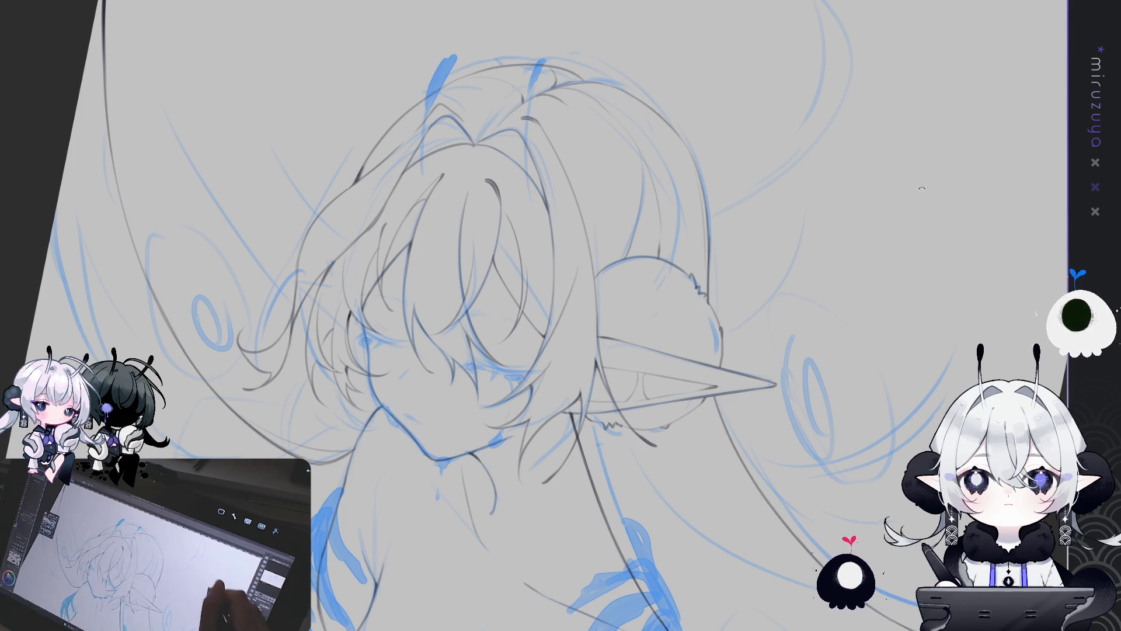
Draw a thin antenna line atop the head, undoing failed tries, and begin transforming it
left_click_drag(895, 196, 860, 124)
left_click_drag(435, 143, 487, 219)
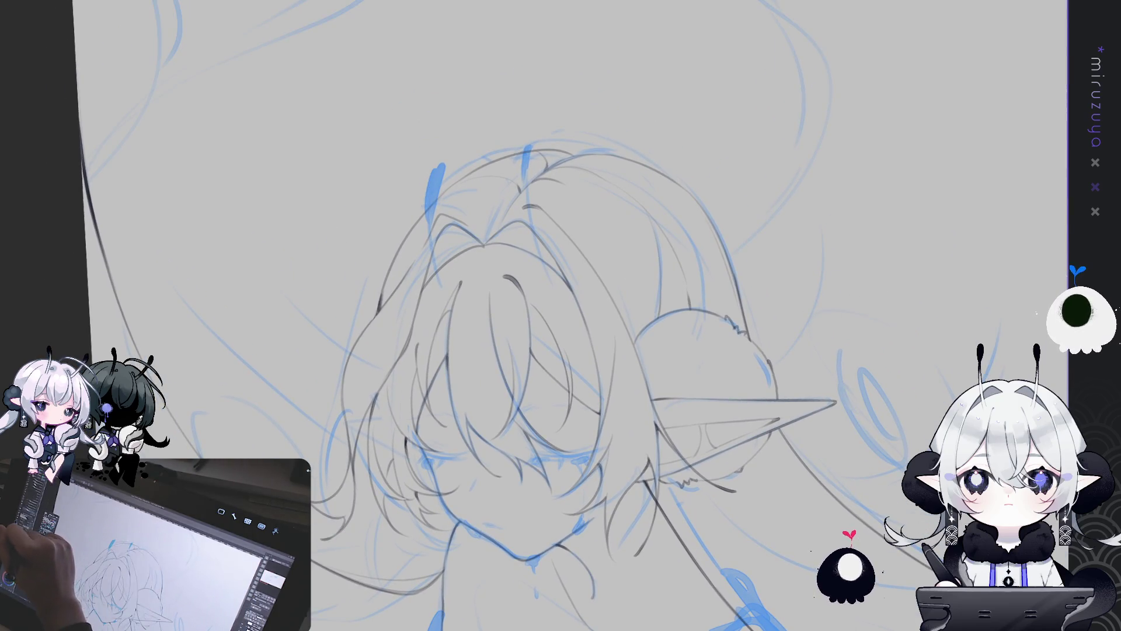
left_click_drag(430, 192, 431, 240)
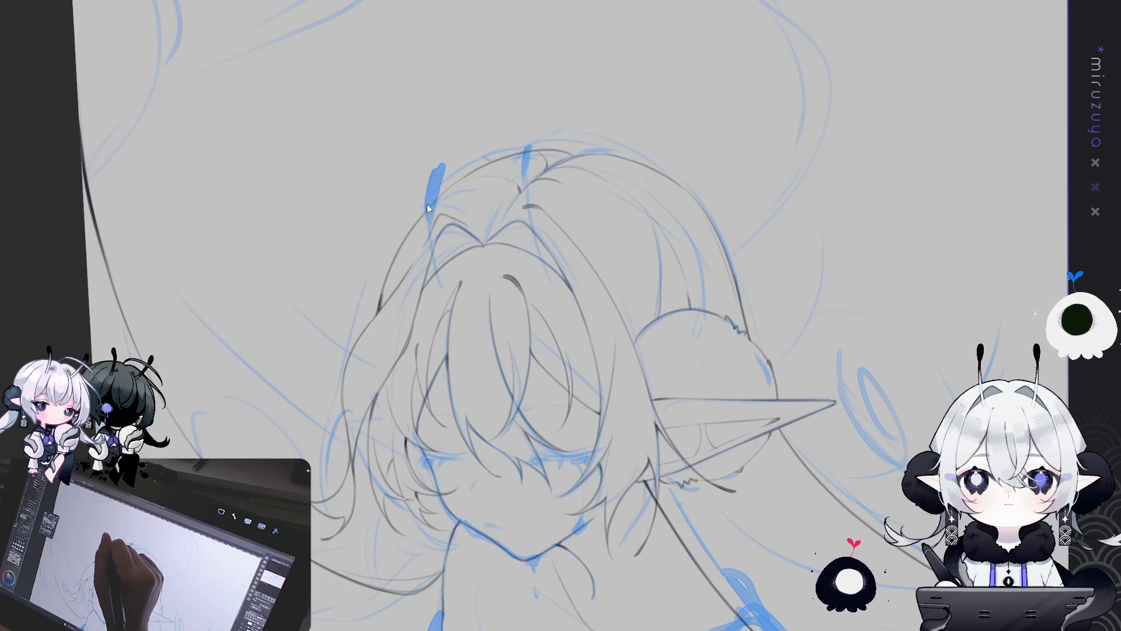
key("ctrl+z")
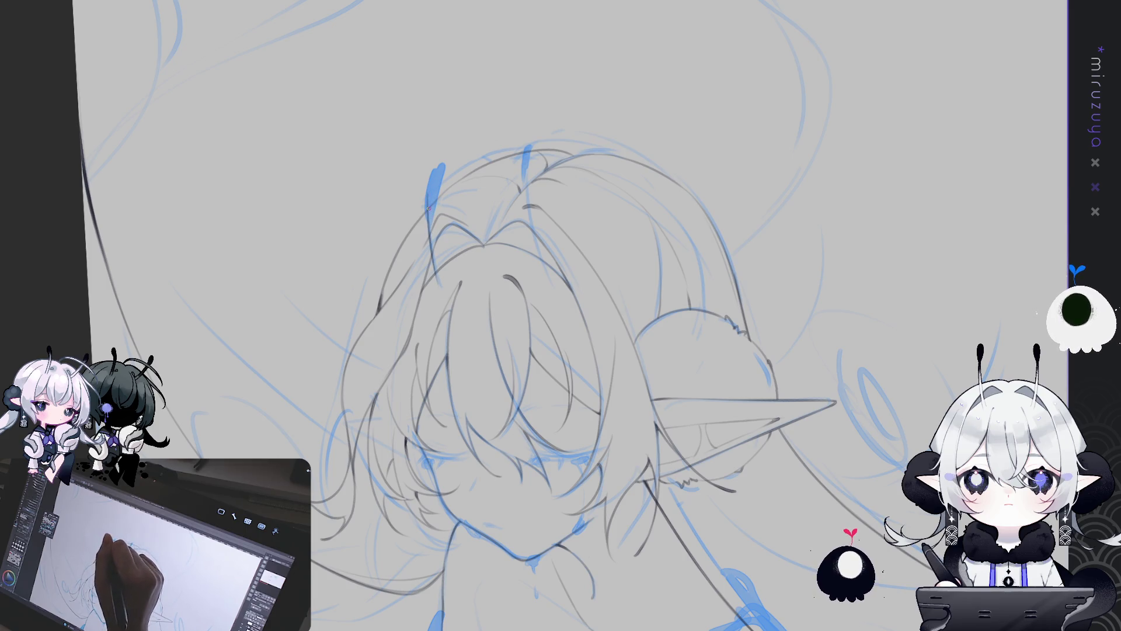
left_click_drag(433, 203, 435, 268)
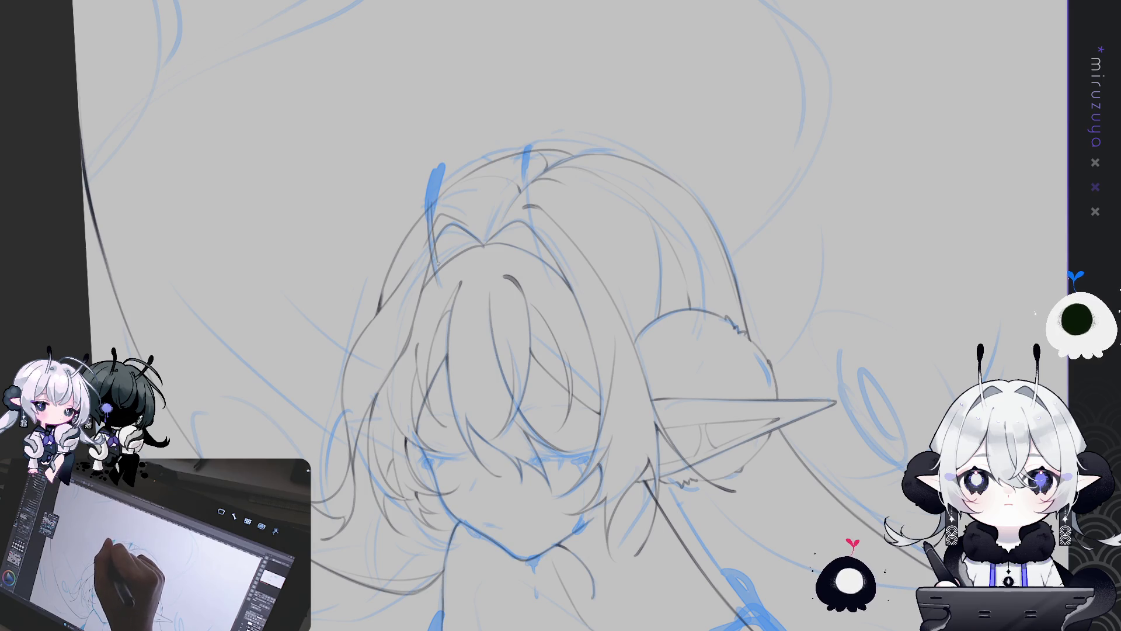
key("ctrl+z")
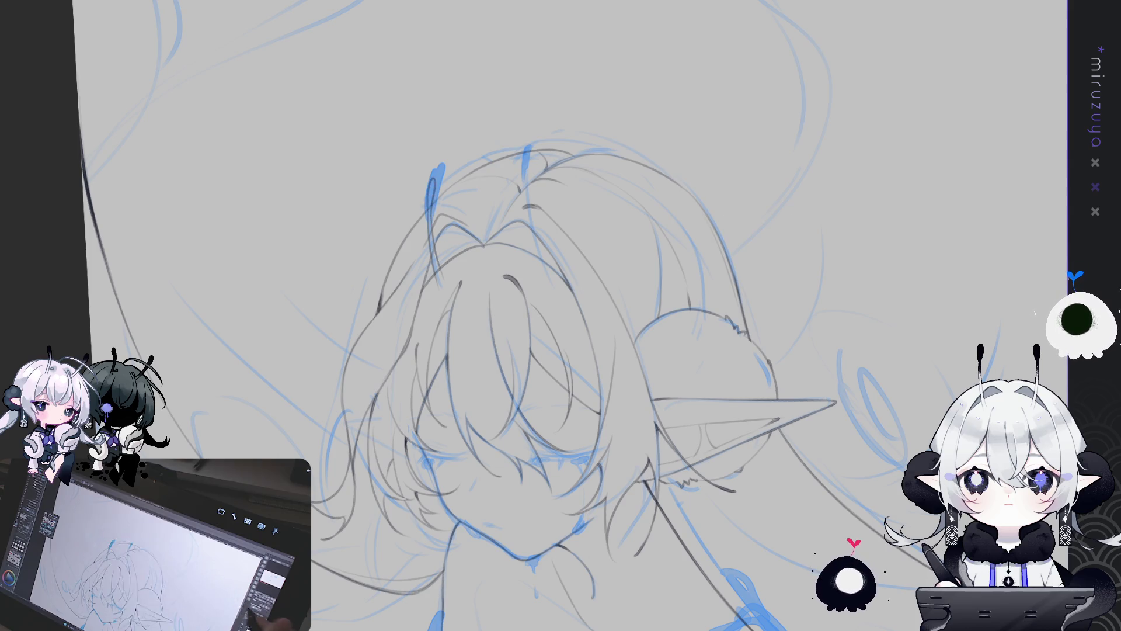
mouse_move(911, 408)
left_mouse_down()
mouse_move(917, 322)
mouse_move(868, 293)
mouse_move(868, 307)
left_mouse_up()
key("ctrl+t")
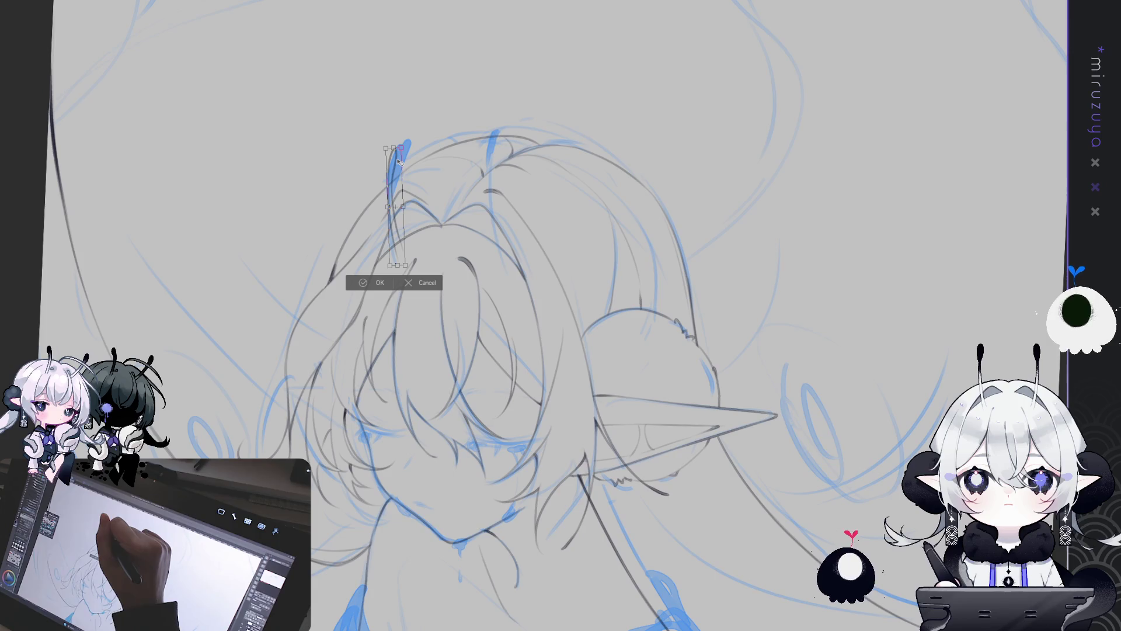
Apply the antenna transform, then move it right and tilt it with a second transform
left_click(379, 282)
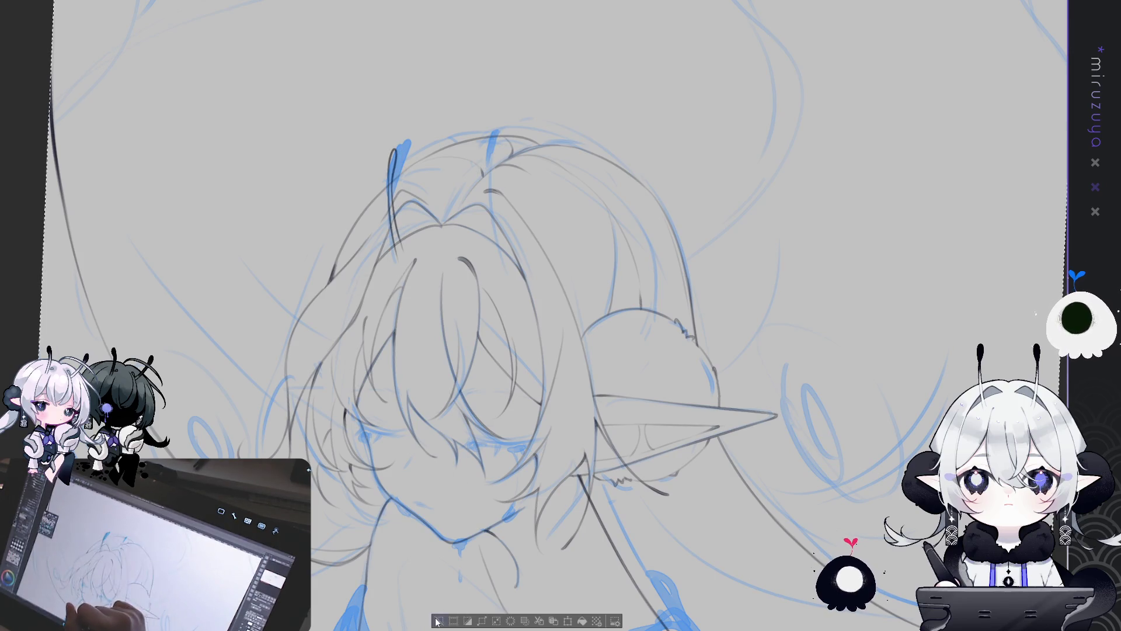
key("ctrl+t")
mouse_move(402, 162)
left_mouse_down()
mouse_move(521, 184)
mouse_move(496, 171)
mouse_move(515, 149)
mouse_move(502, 163)
left_mouse_up()
left_click(473, 285)
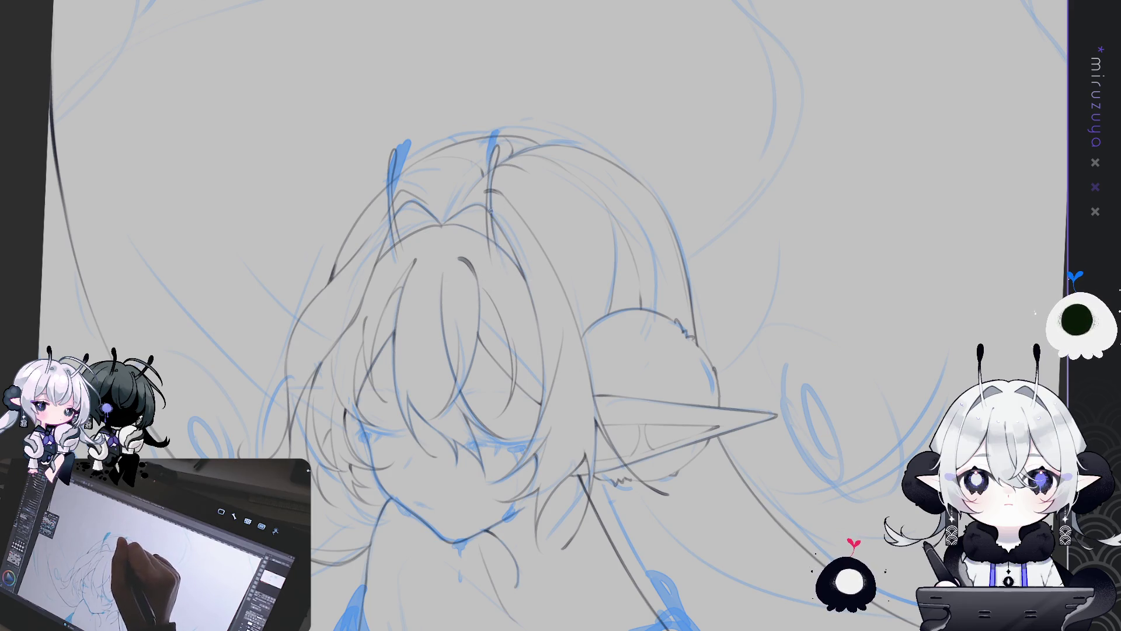
Draw the second antenna on the head and compare it by removing and restoring recent lines
left_click_drag(491, 215, 501, 257)
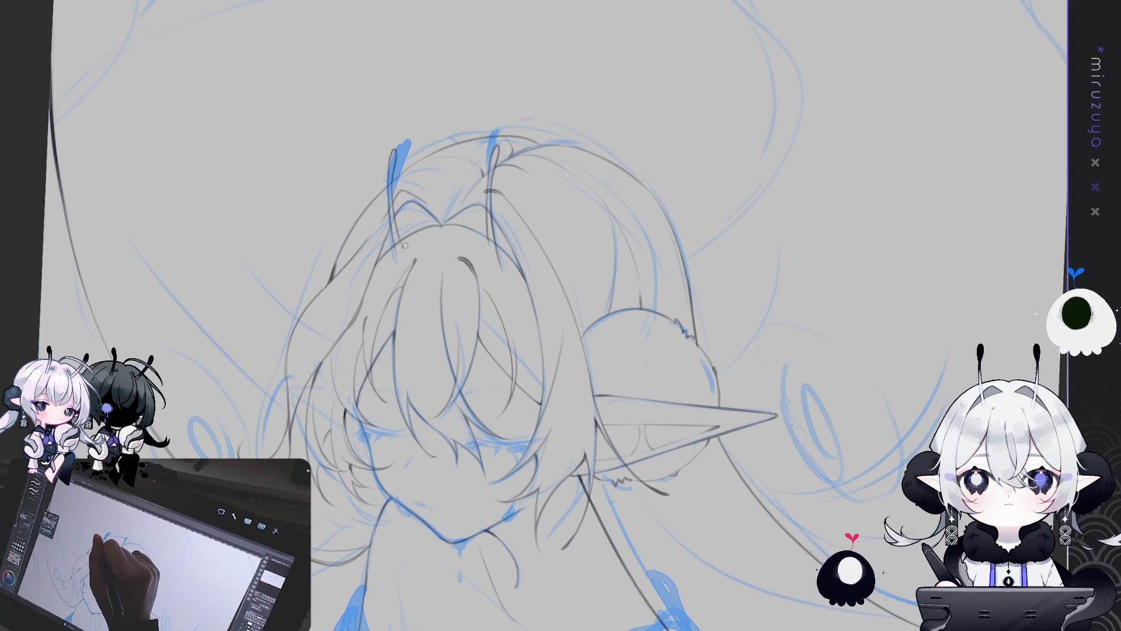
key("Delete")
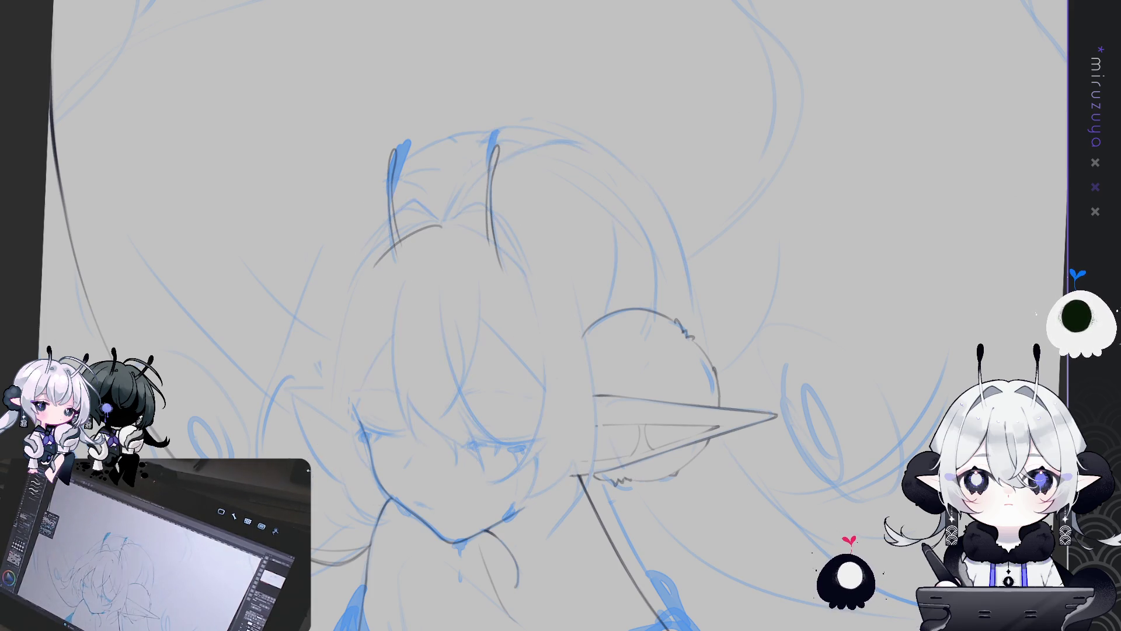
key("ctrl+z")
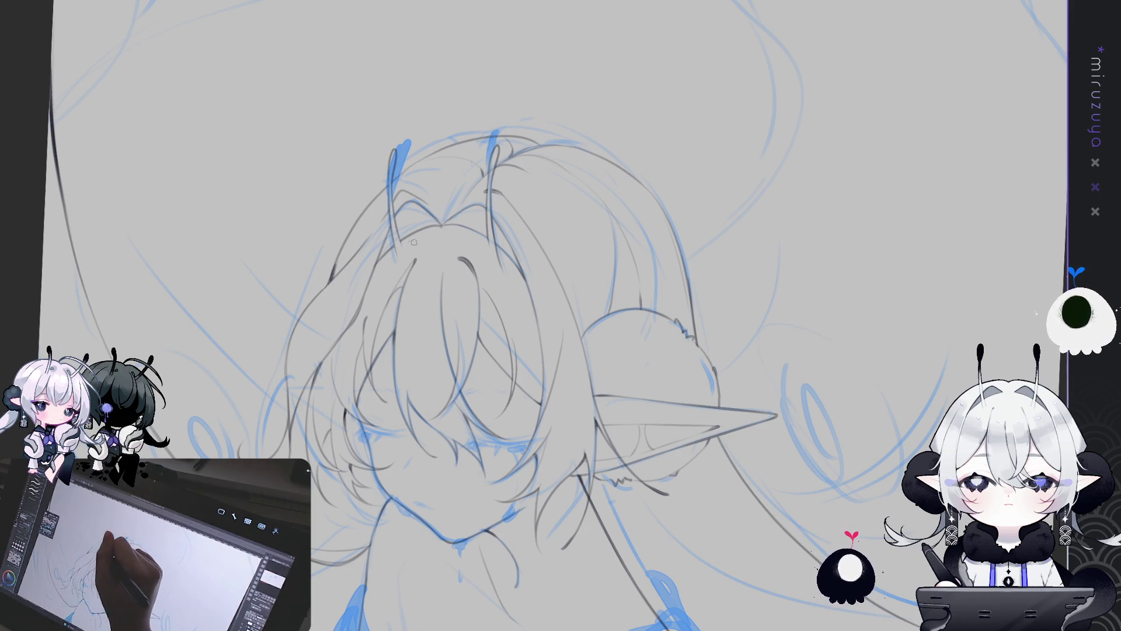
mouse_move(843, 442)
left_mouse_down()
mouse_move(860, 361)
mouse_move(845, 416)
left_mouse_up()
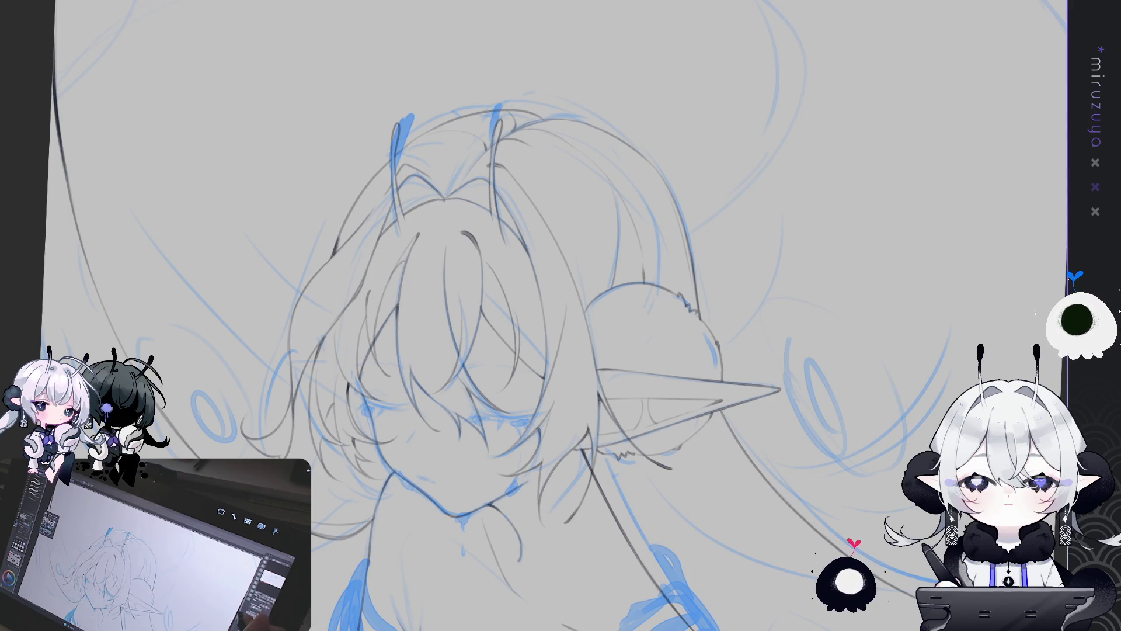
Undo and redo the hair, face and antenna strokes to compare the before and after
key("ctrl+z")
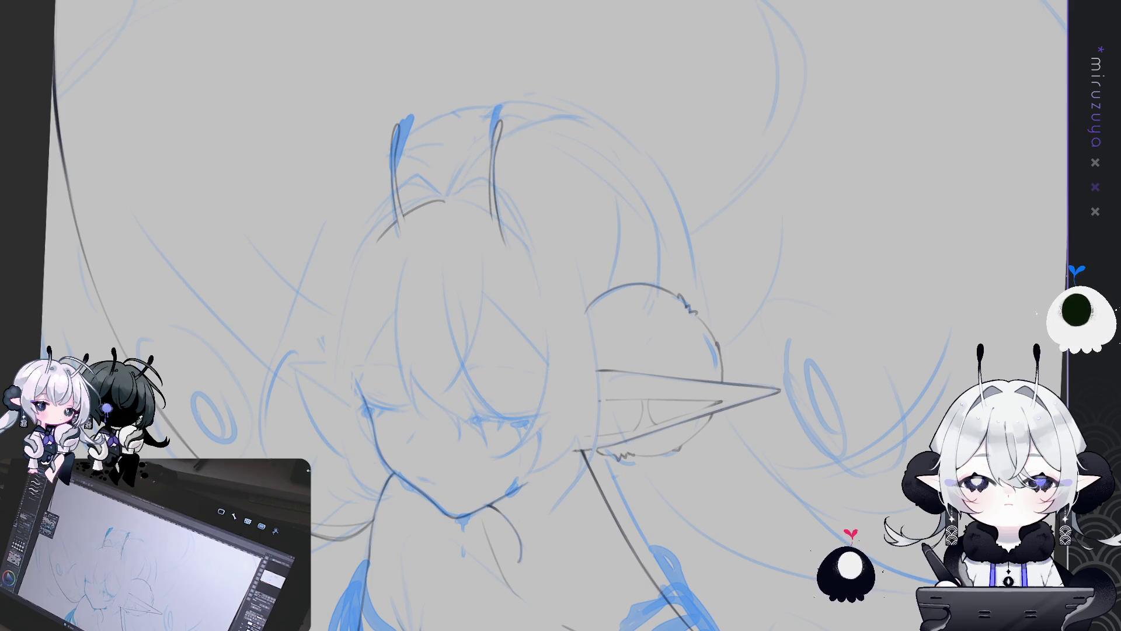
key("ctrl+y")
key("ctrl+z")
key("ctrl+y")
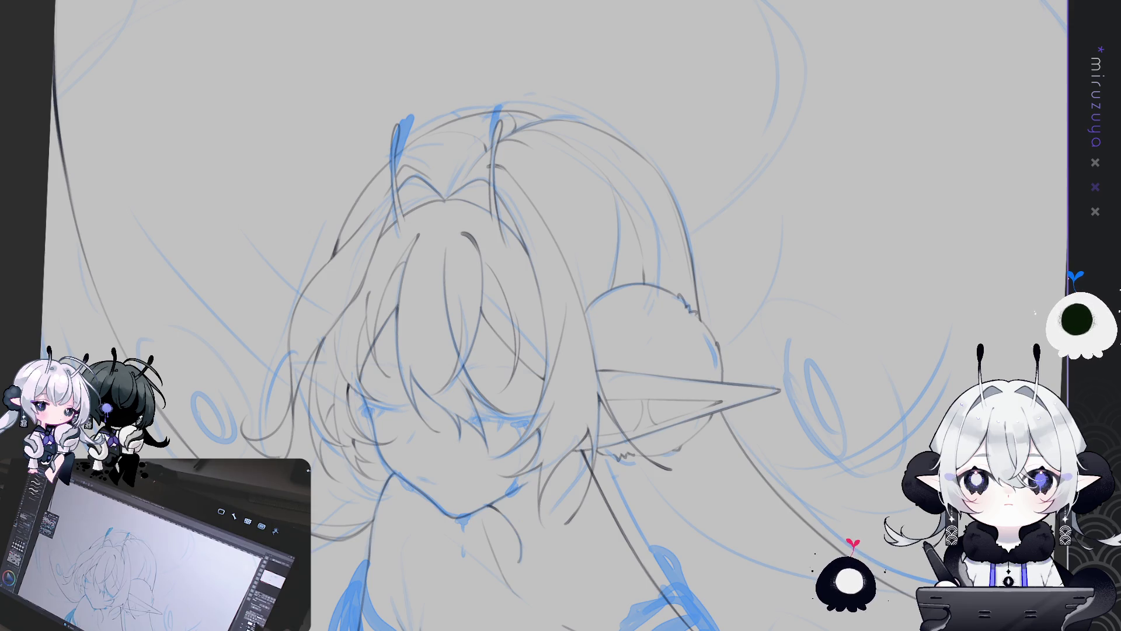
Rotate the view, then fill the bun beside the ear and the area below the ear with dark navy
mouse_move(1020, 291)
left_mouse_down()
mouse_move(811, 138)
mouse_move(700, 292)
left_mouse_up()
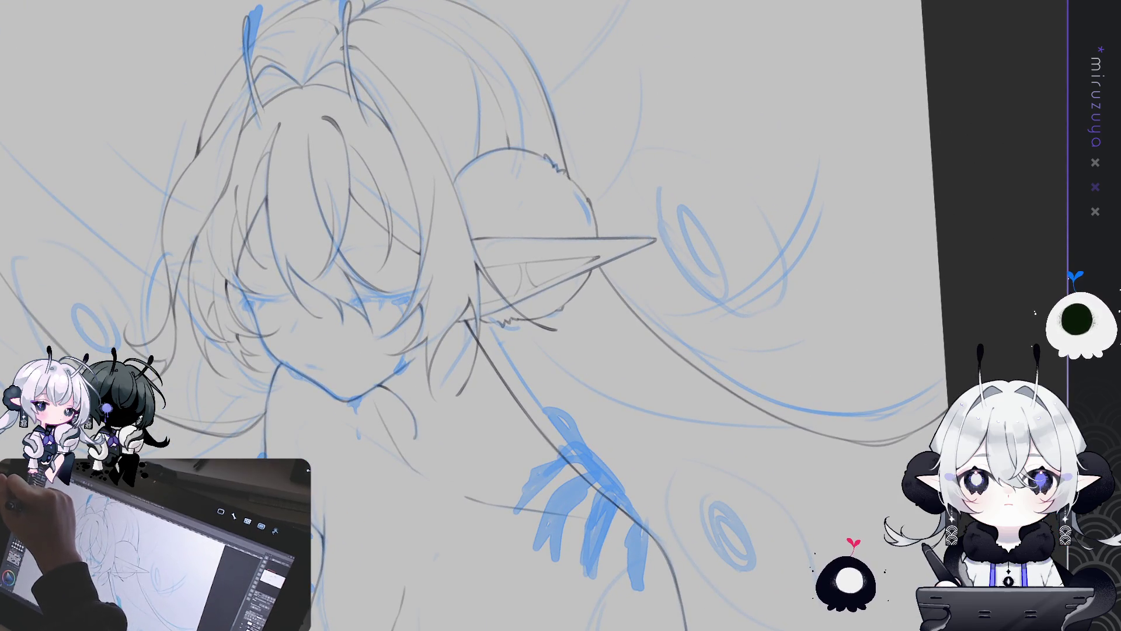
left_click(579, 199)
key("ctrl+z")
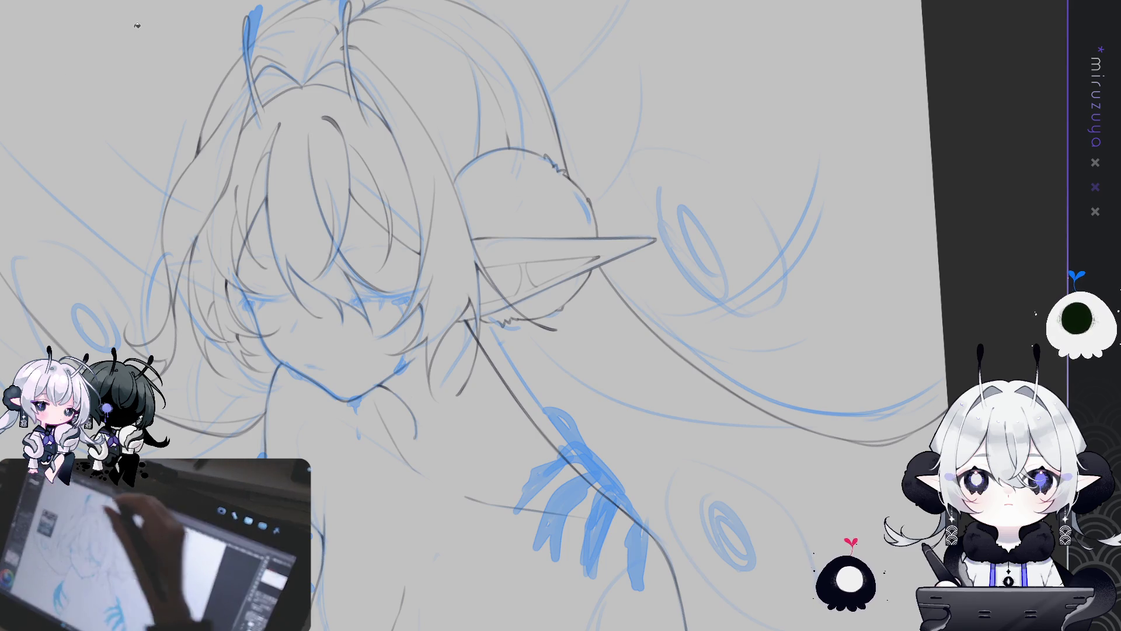
left_click(553, 205)
left_click(532, 295)
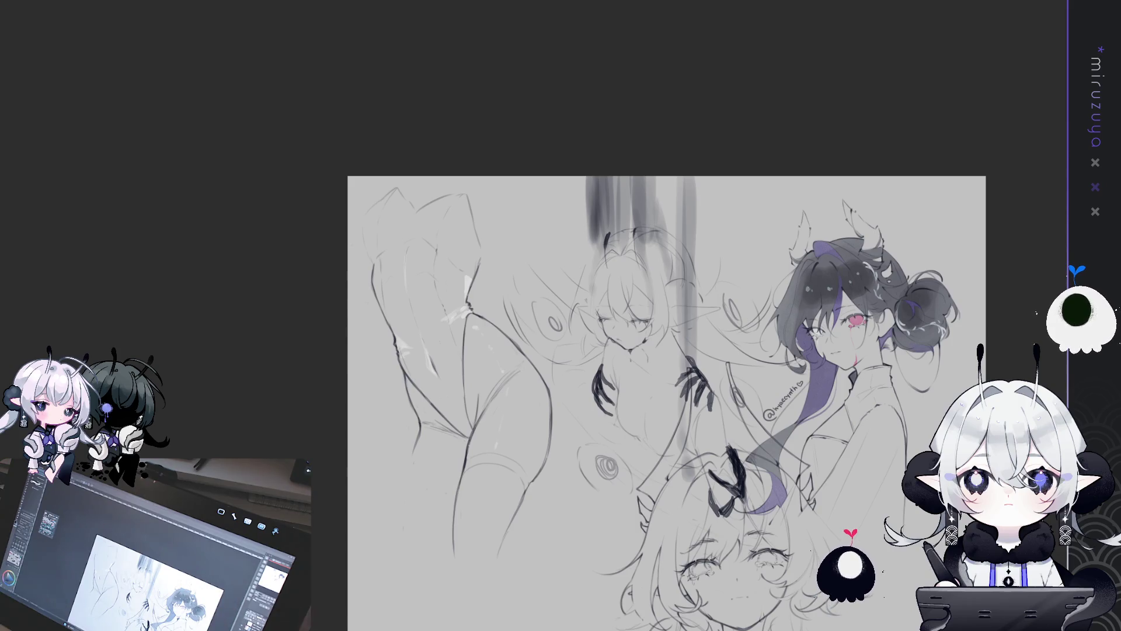
Zoom in and frame the legs study to the left of the elf girl
key("ctrl+plus")
left_click_drag(508, 415, 745, 368)
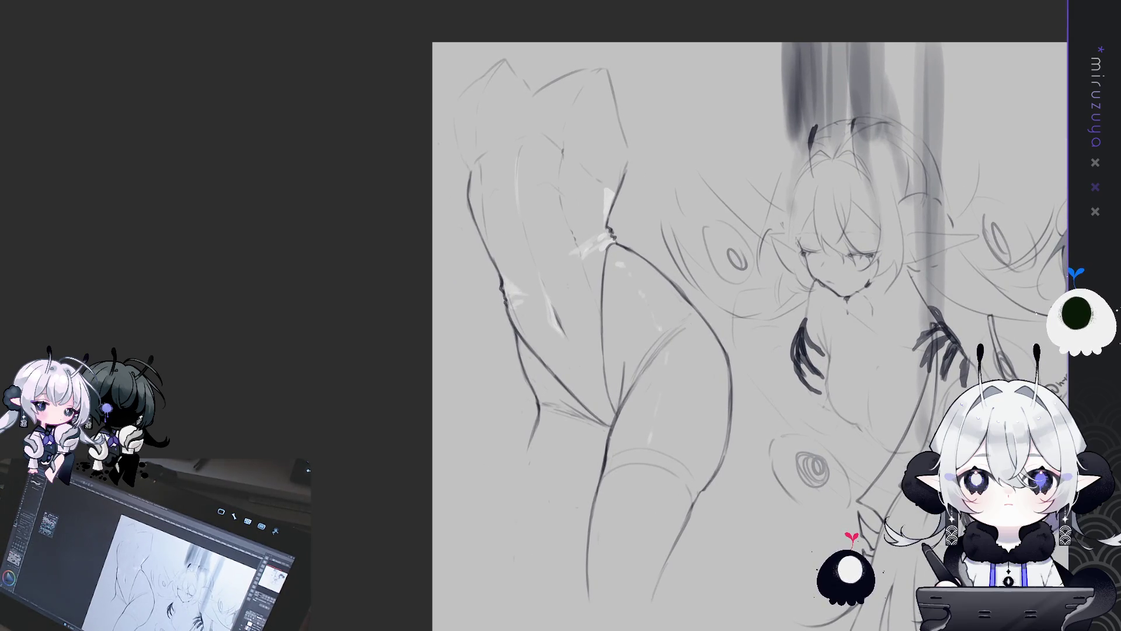
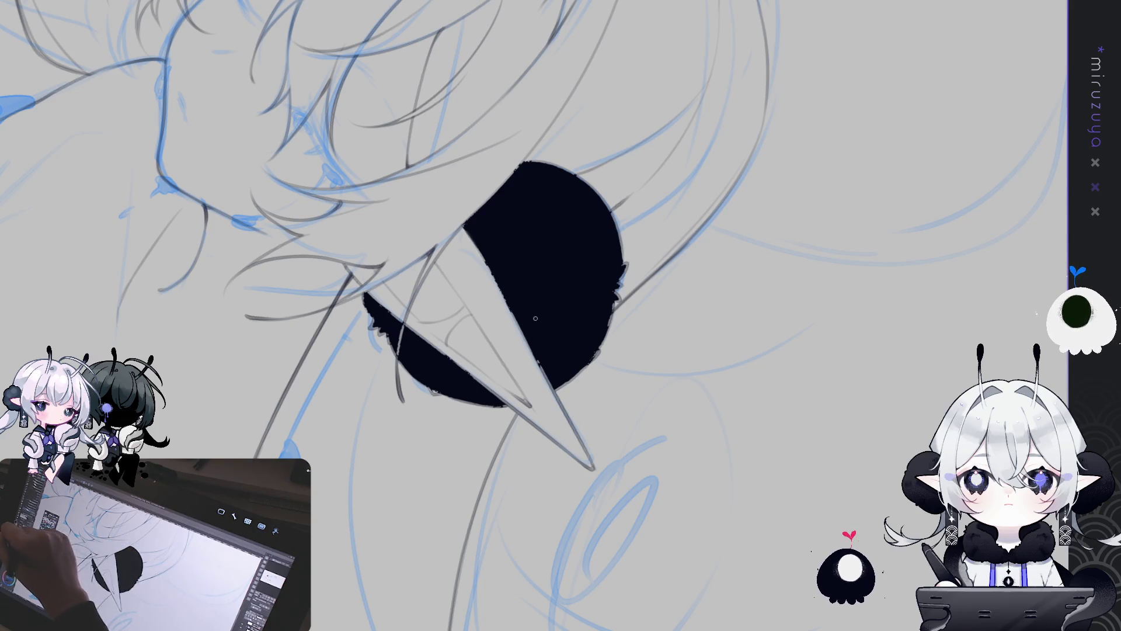
Darken the black fill along the pointed ear's edges, from the lower-left edge to the left edge
left_click_drag(473, 236, 503, 299)
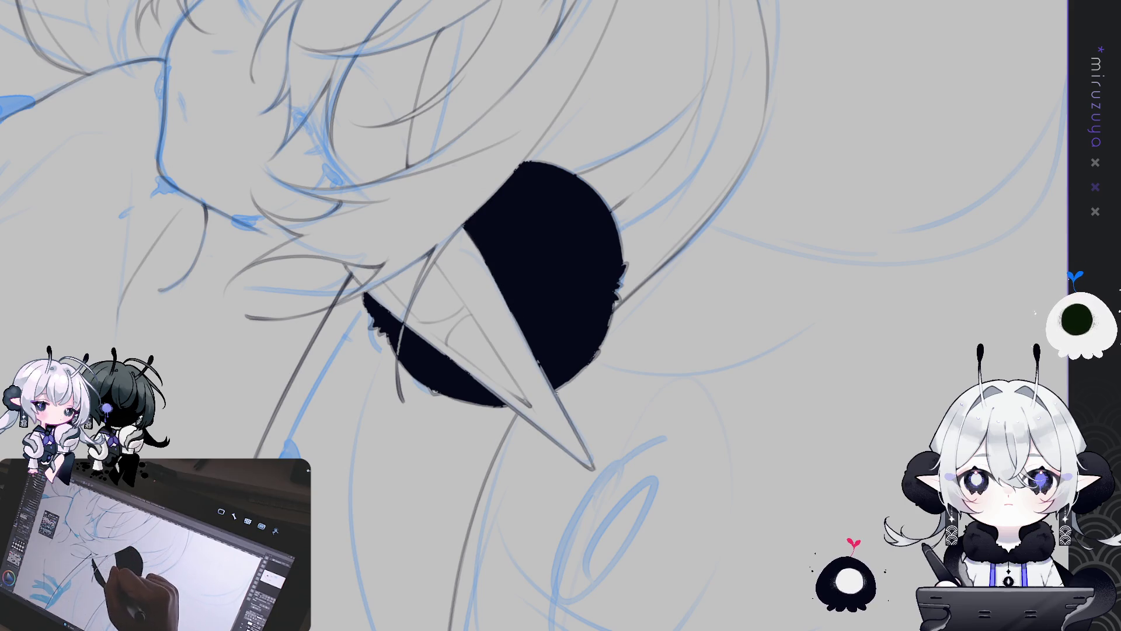
left_click_drag(534, 357, 548, 378)
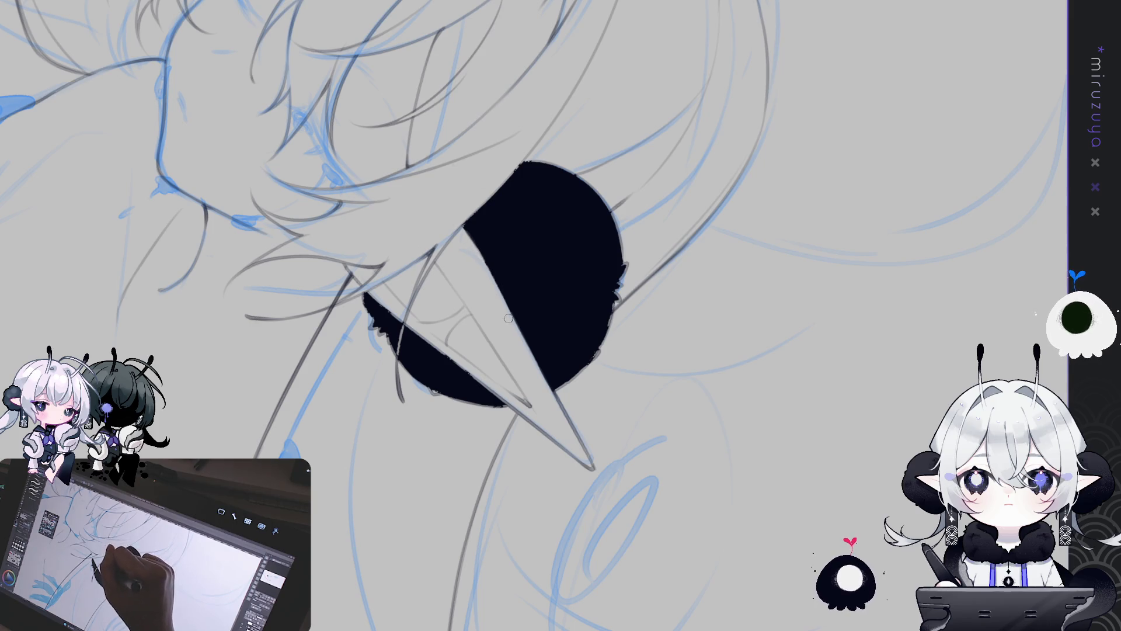
left_click_drag(479, 255, 433, 199)
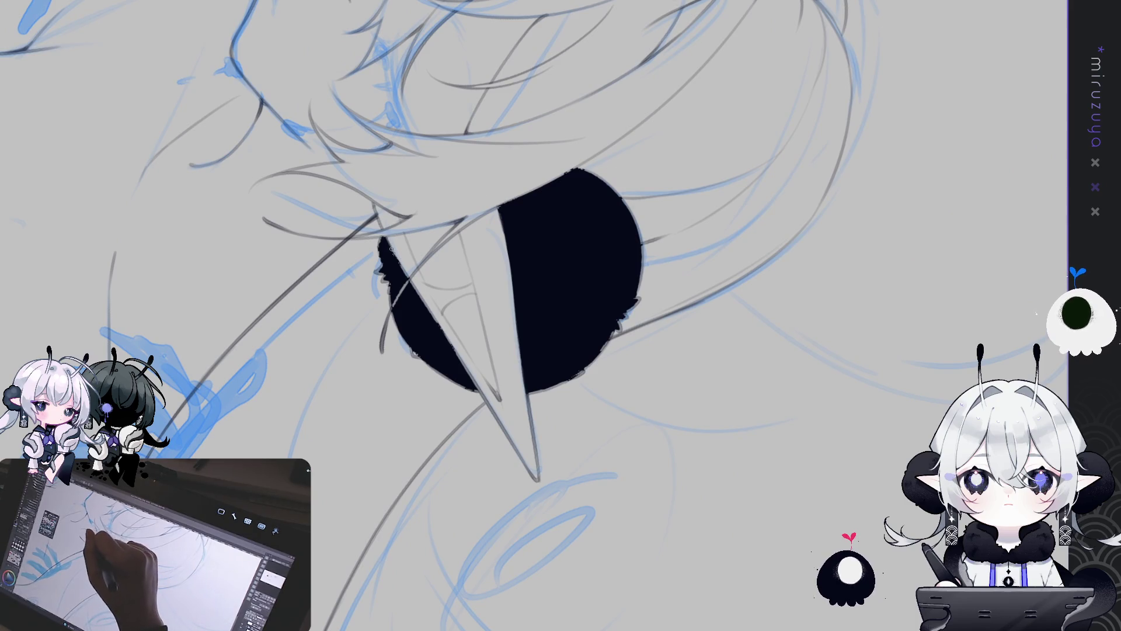
left_click_drag(431, 314, 475, 383)
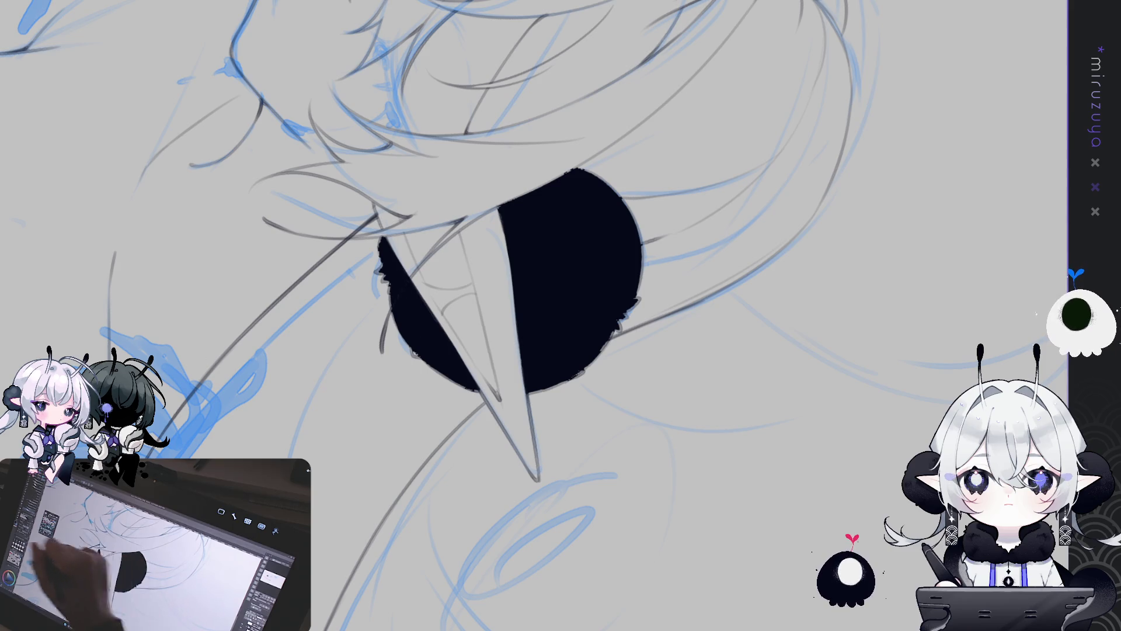
left_click_drag(390, 282, 397, 343)
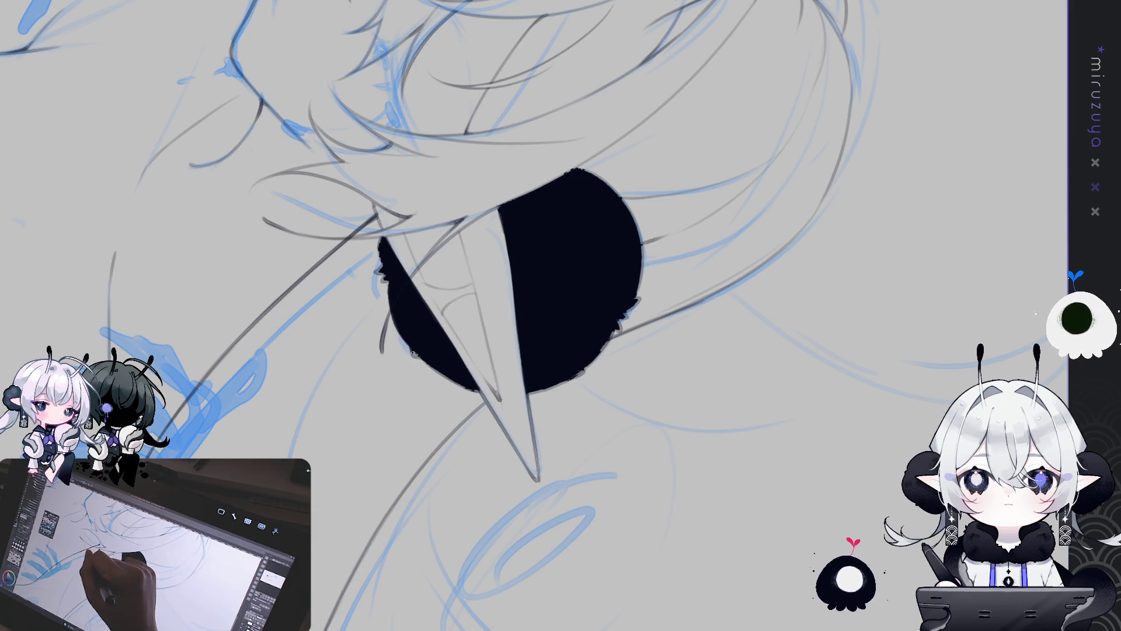
key("minus")
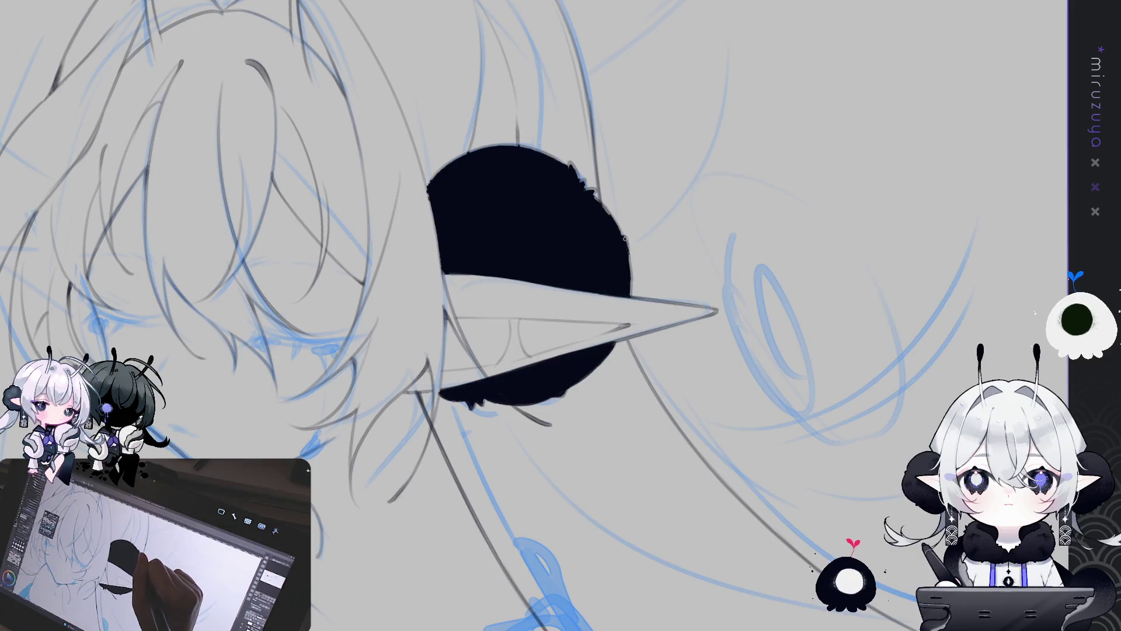
Thicken the black fill's right and upper-right edges and add a short dark line near the face
left_click_drag(626, 245, 630, 294)
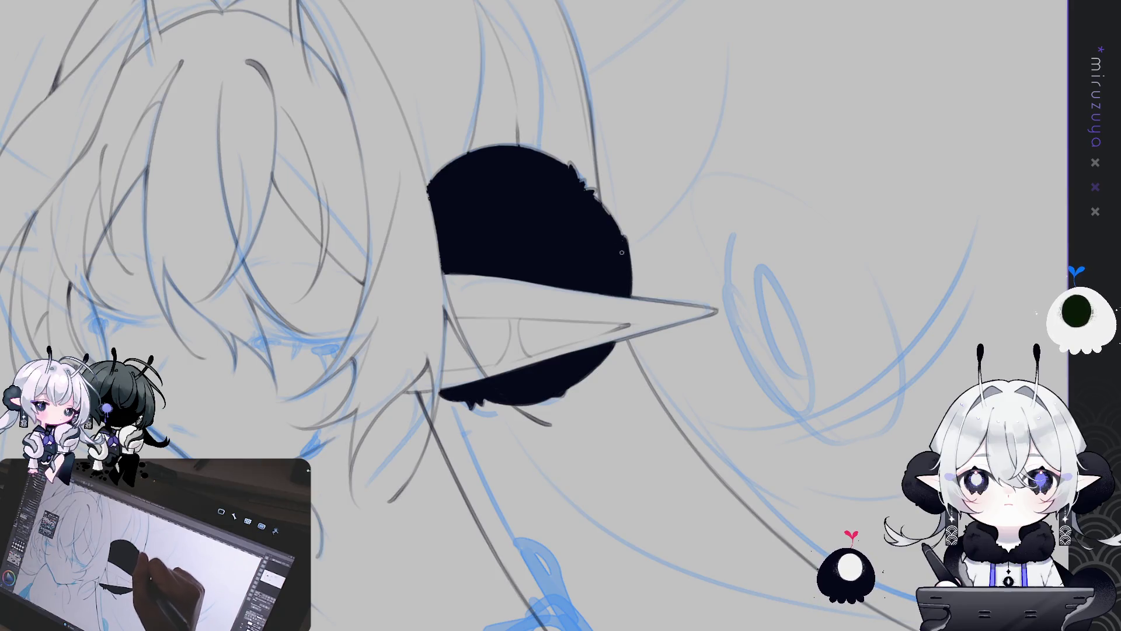
left_click_drag(599, 194, 590, 201)
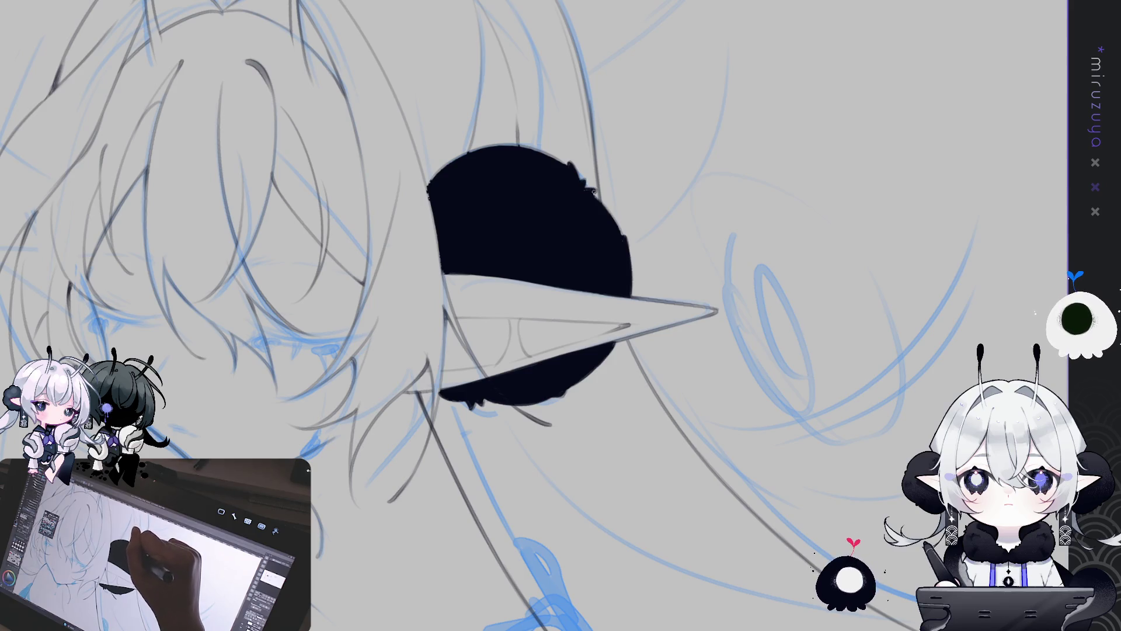
mouse_move(589, 193)
left_mouse_down()
mouse_move(586, 253)
mouse_move(633, 237)
mouse_move(713, 252)
mouse_move(809, 299)
mouse_move(293, 215)
left_mouse_up()
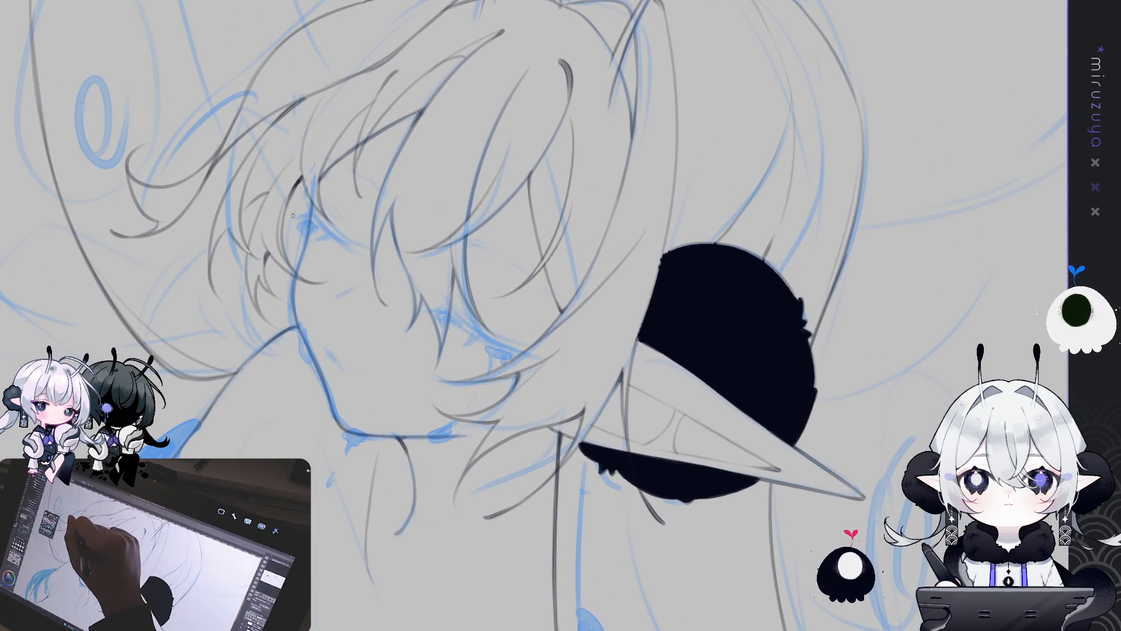
left_click_drag(290, 206, 308, 239)
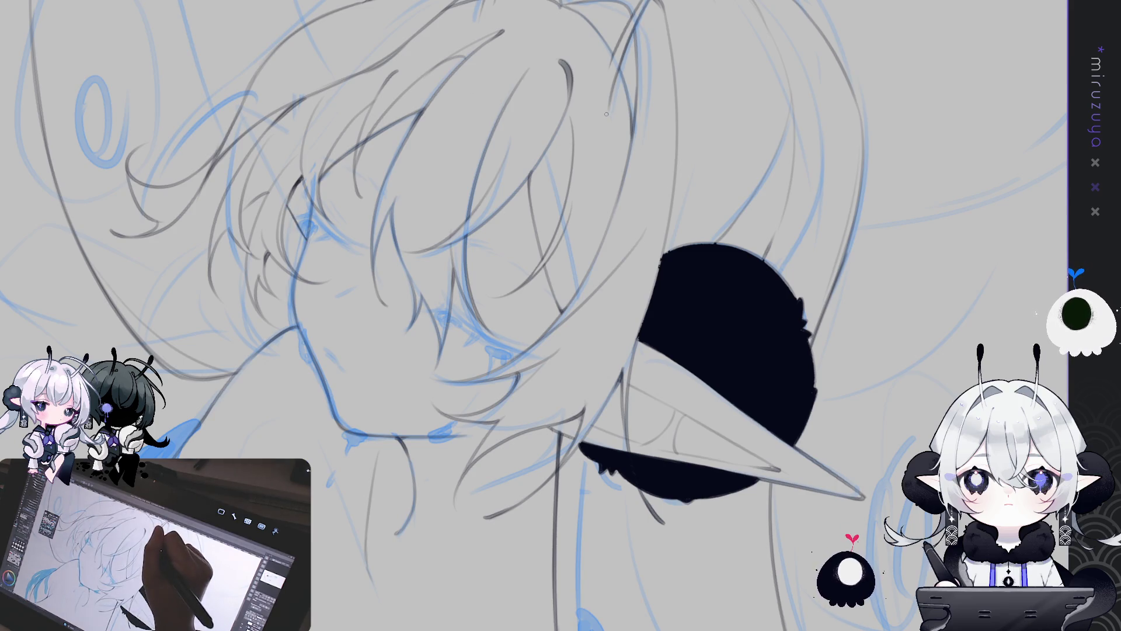
Hide the grey line art and black fill so only the blue rough sketch shows
left_click_drag(557, 498, 472, 134)
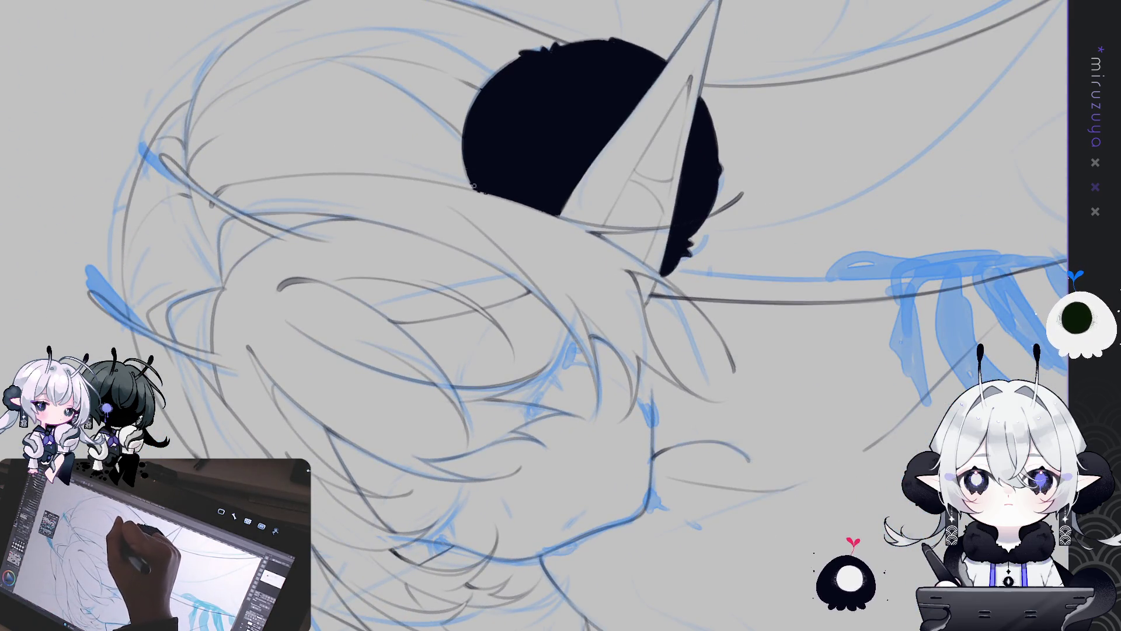
left_click_drag(471, 183, 616, 220)
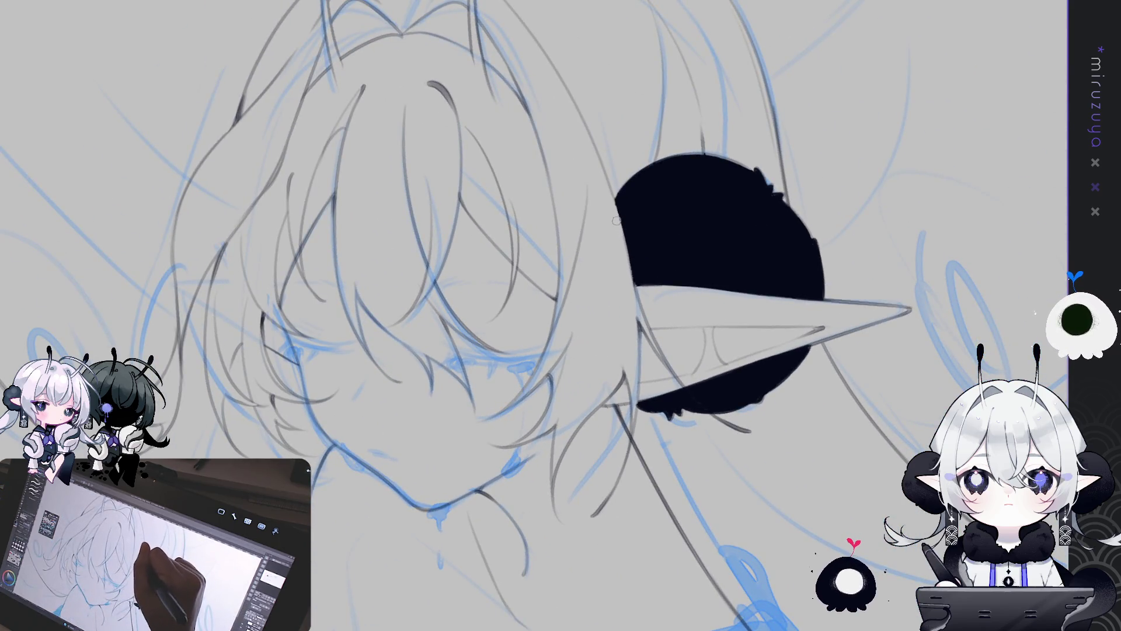
mouse_move(617, 220)
left_mouse_down()
mouse_move(924, 222)
mouse_move(766, 339)
left_mouse_up()
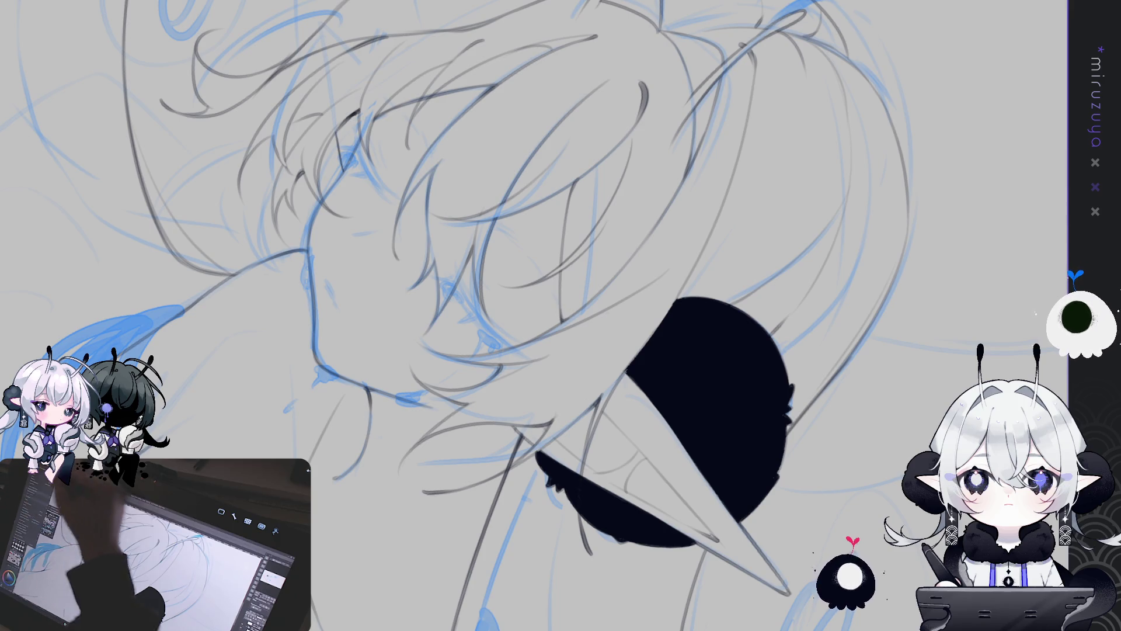
mouse_move(672, 409)
left_mouse_down()
mouse_move(770, 493)
mouse_move(759, 558)
left_mouse_up()
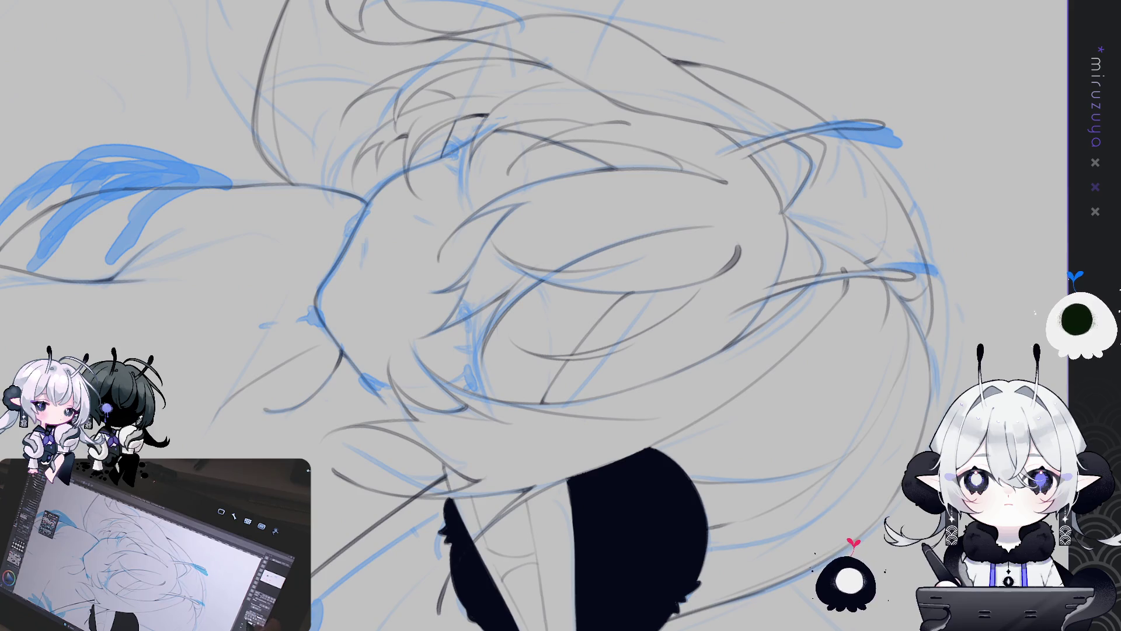
key("Delete")
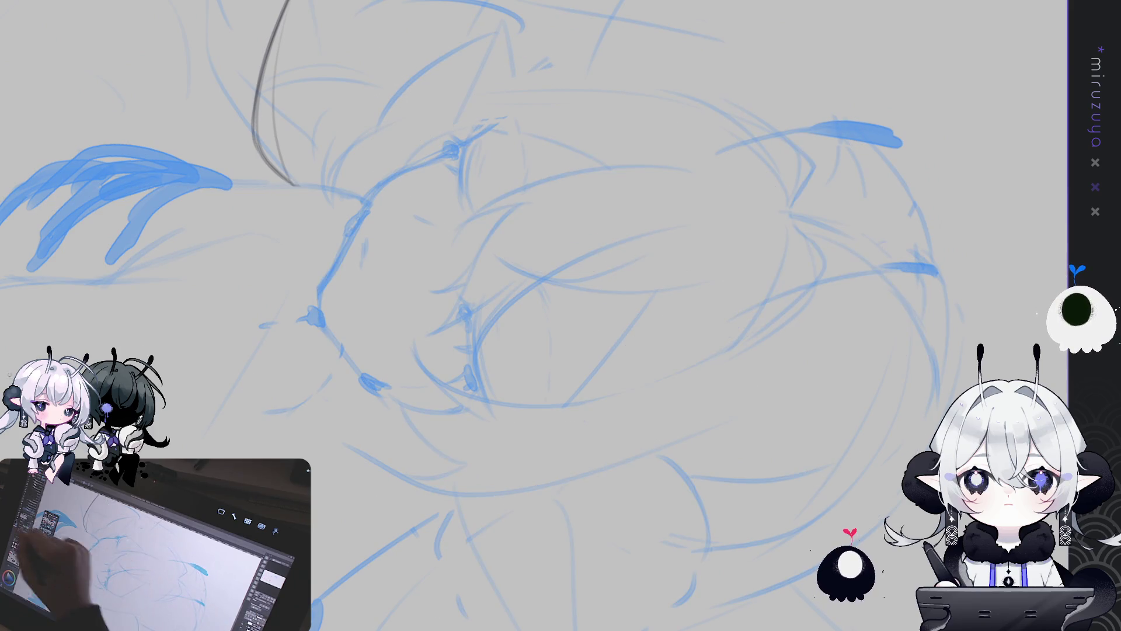
Ink a dark, thick closed-eye line over the blue sketch, redrawing it until it sits right
left_click_drag(476, 309, 483, 389)
key("ctrl+z")
left_click_drag(477, 307, 490, 381)
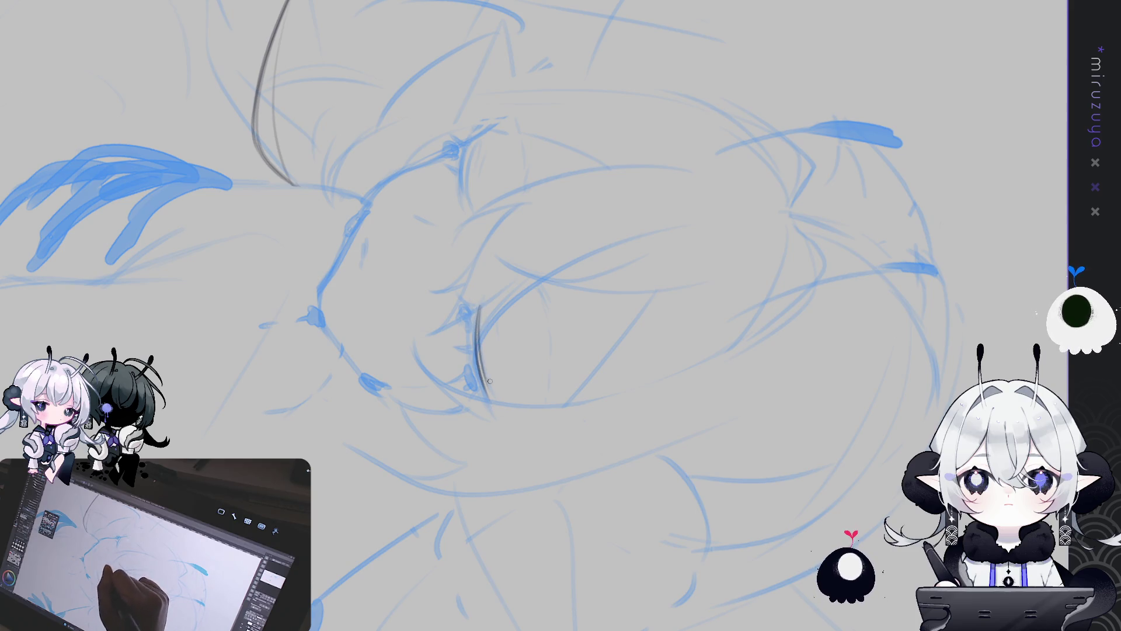
left_click_drag(478, 304, 485, 392)
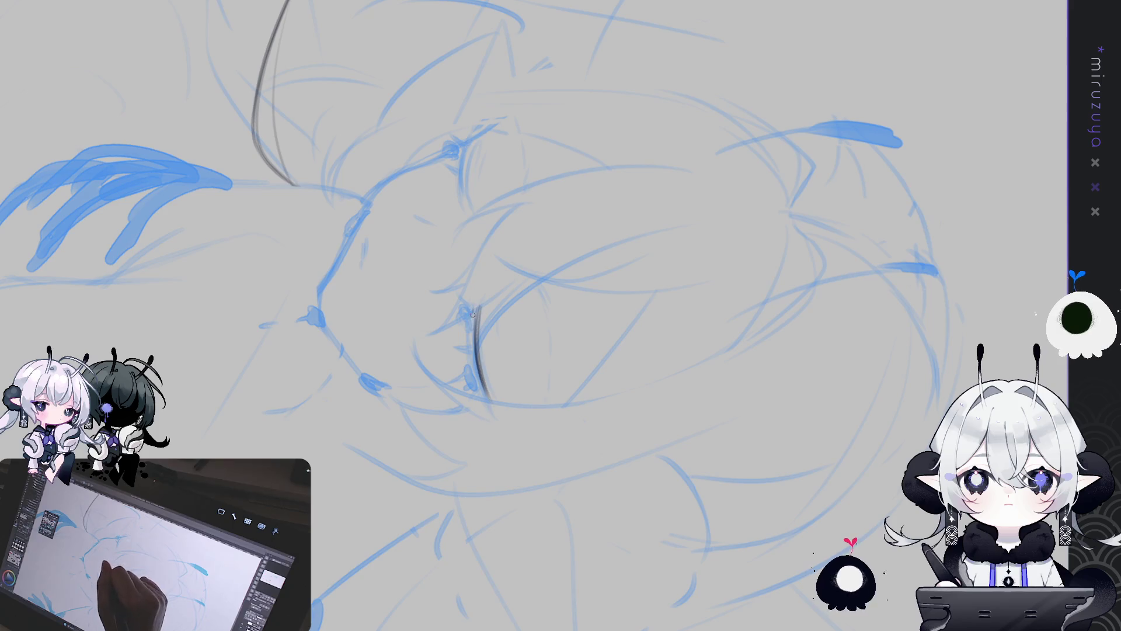
mouse_move(471, 311)
left_mouse_down()
mouse_move(479, 391)
mouse_move(491, 403)
left_mouse_up()
left_click_drag(477, 331, 483, 364)
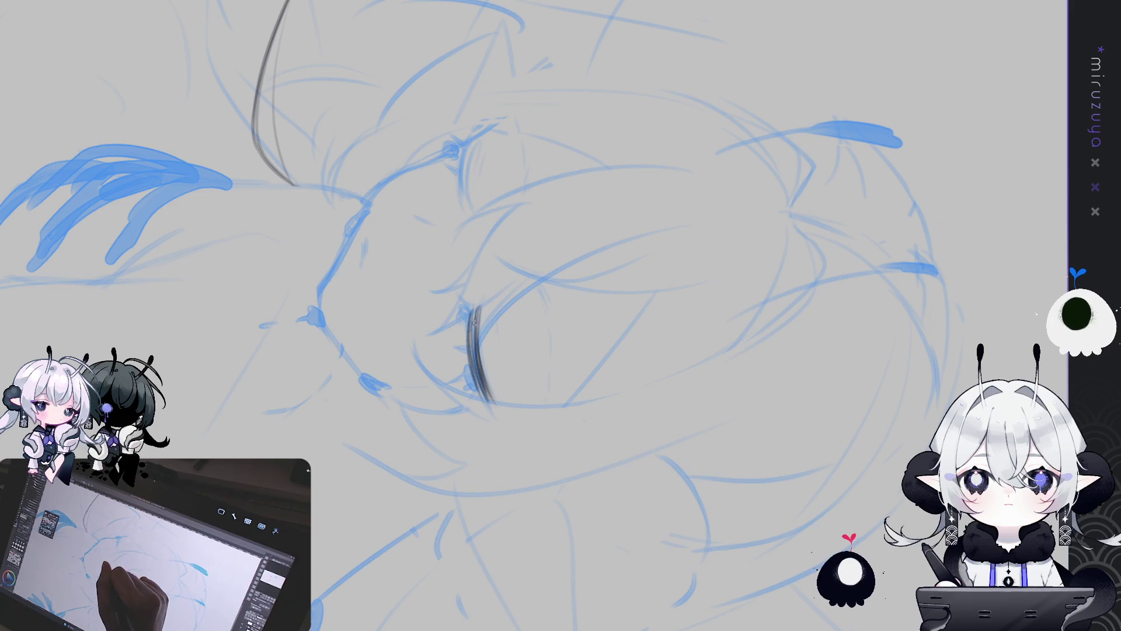
left_click_drag(472, 307, 490, 410)
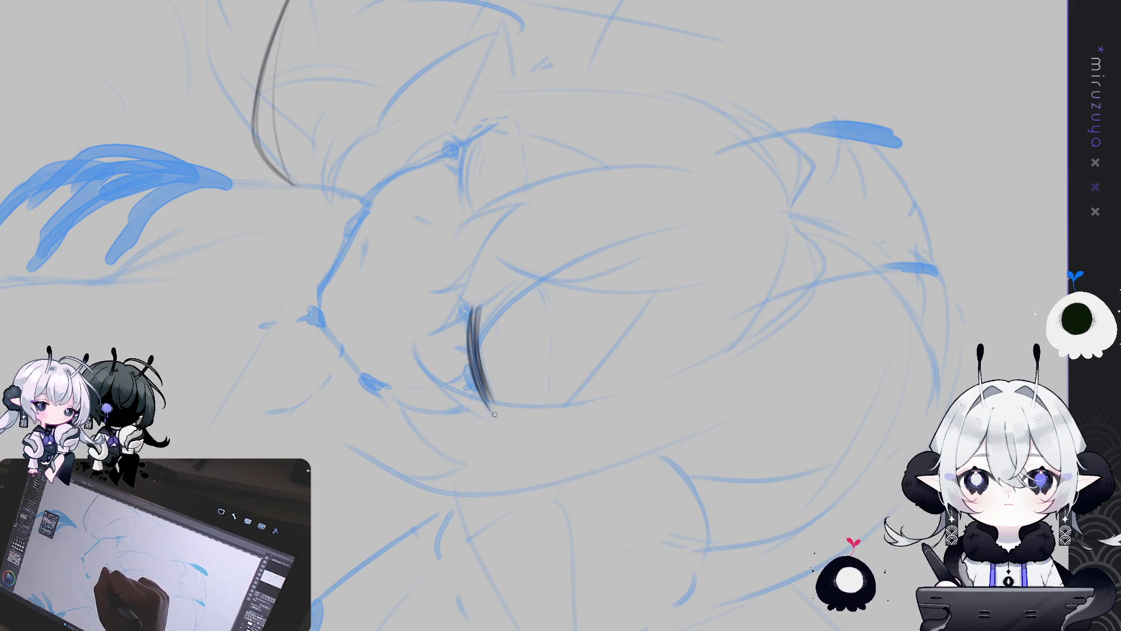
mouse_move(477, 366)
left_mouse_down()
mouse_move(499, 411)
mouse_move(502, 377)
mouse_move(538, 370)
mouse_move(534, 389)
left_mouse_up()
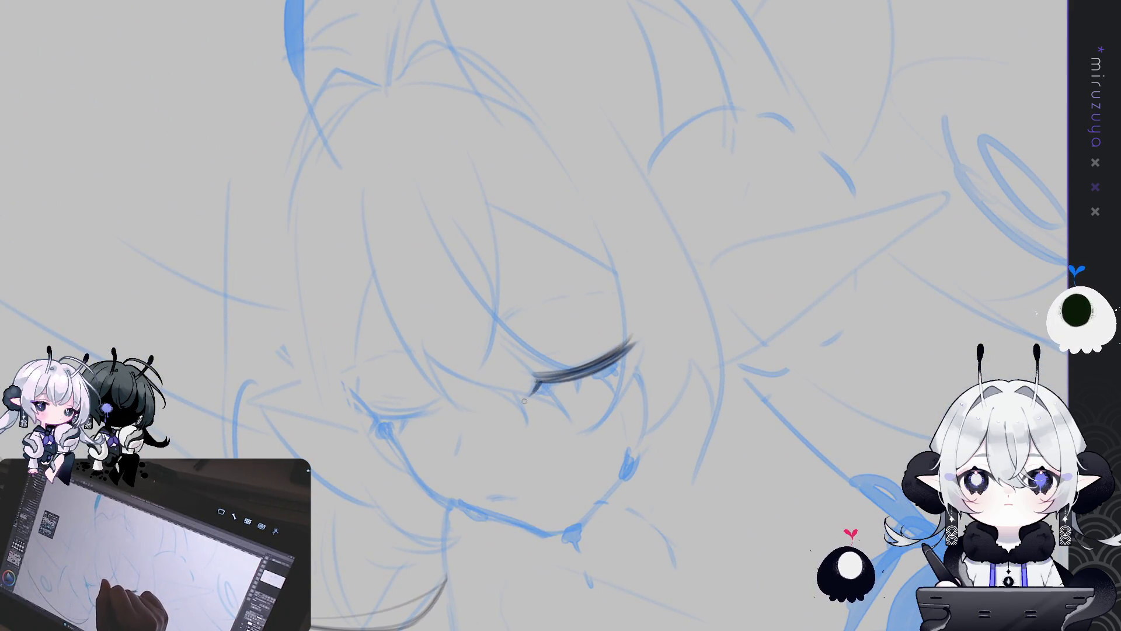
Add a short lash tick below the eye line and extend the lash further left
left_click_drag(577, 375, 586, 404)
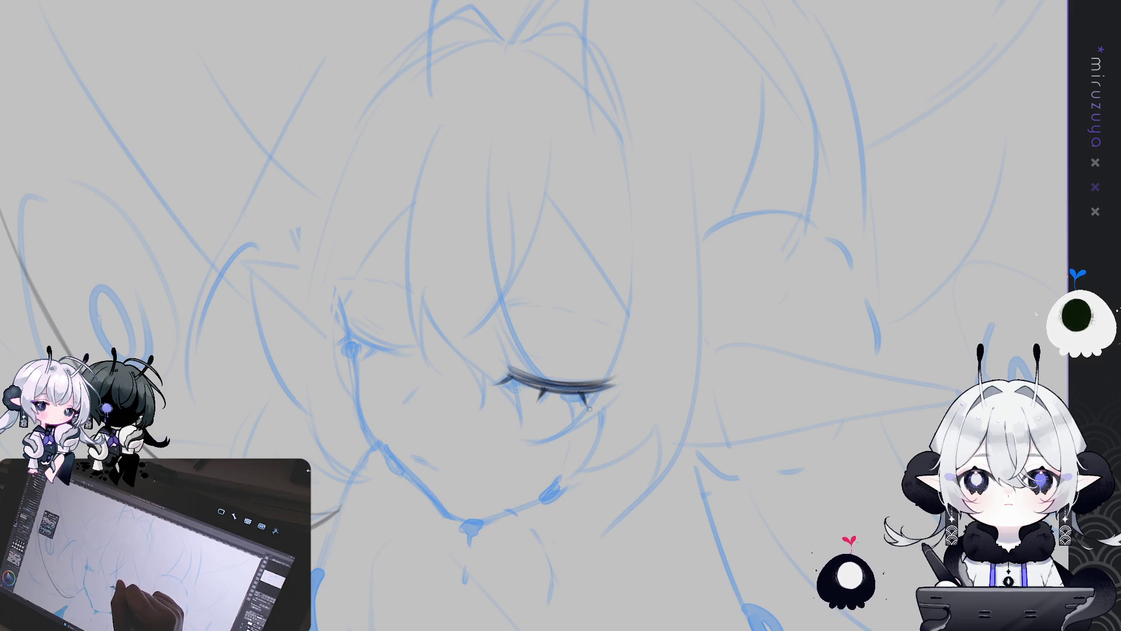
mouse_move(646, 348)
left_mouse_down()
mouse_move(590, 403)
mouse_move(531, 414)
mouse_move(540, 428)
mouse_move(619, 418)
mouse_move(757, 441)
left_mouse_up()
left_click_drag(533, 374, 517, 379)
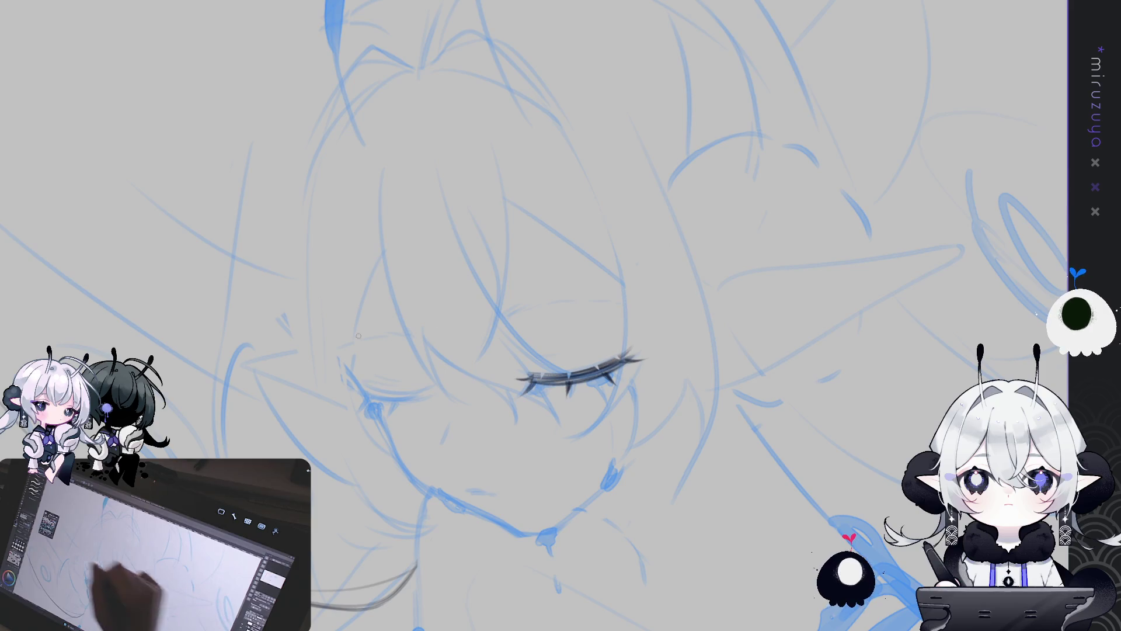
Add a thin curved stroke to the inked eyelash while viewing the canvas mirrored and rotated
key("h")
mouse_move(828, 302)
left_mouse_down()
mouse_move(642, 304)
mouse_move(499, 323)
left_mouse_up()
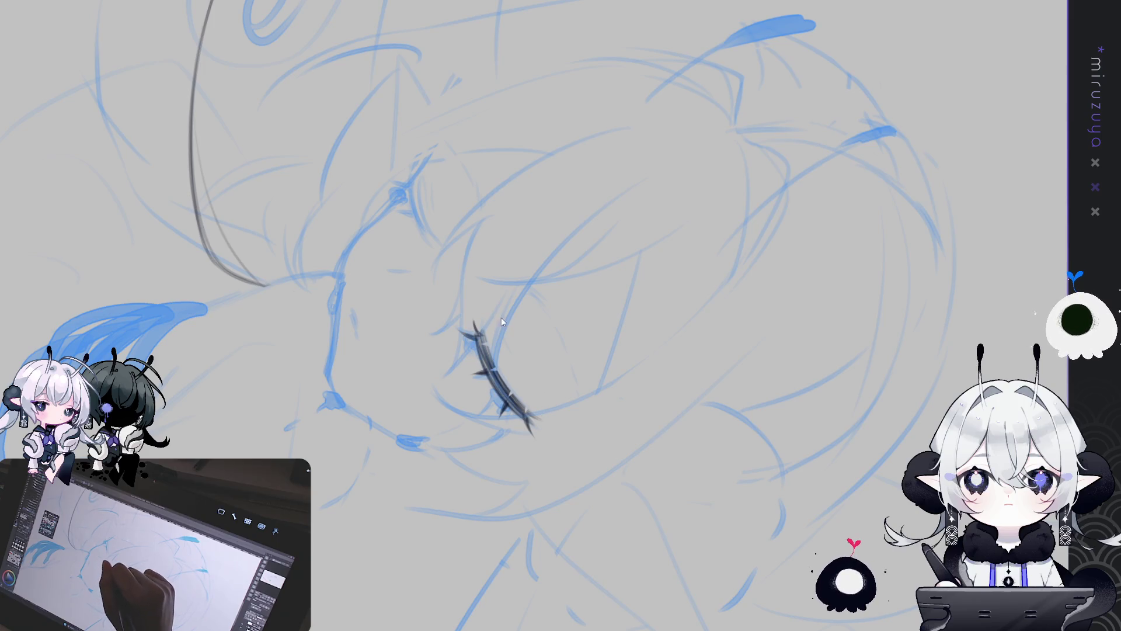
left_click_drag(504, 314, 539, 399)
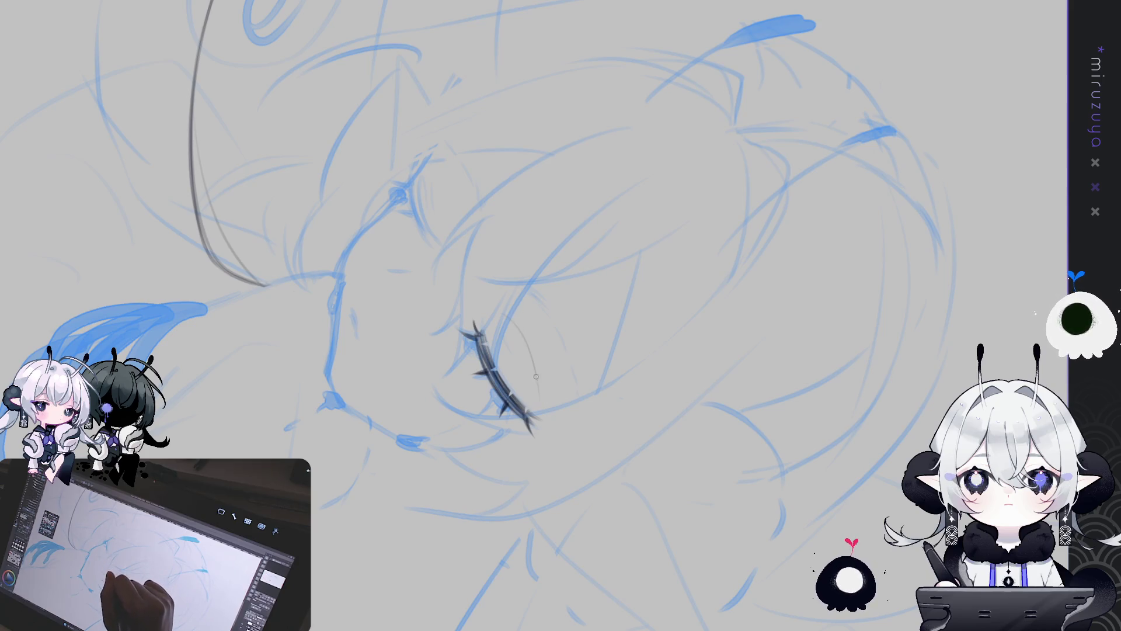
mouse_move(536, 377)
left_mouse_down()
mouse_move(775, 438)
mouse_move(522, 457)
mouse_move(524, 473)
left_mouse_up()
mouse_move(851, 261)
left_mouse_down()
mouse_move(629, 548)
mouse_move(629, 453)
left_mouse_up()
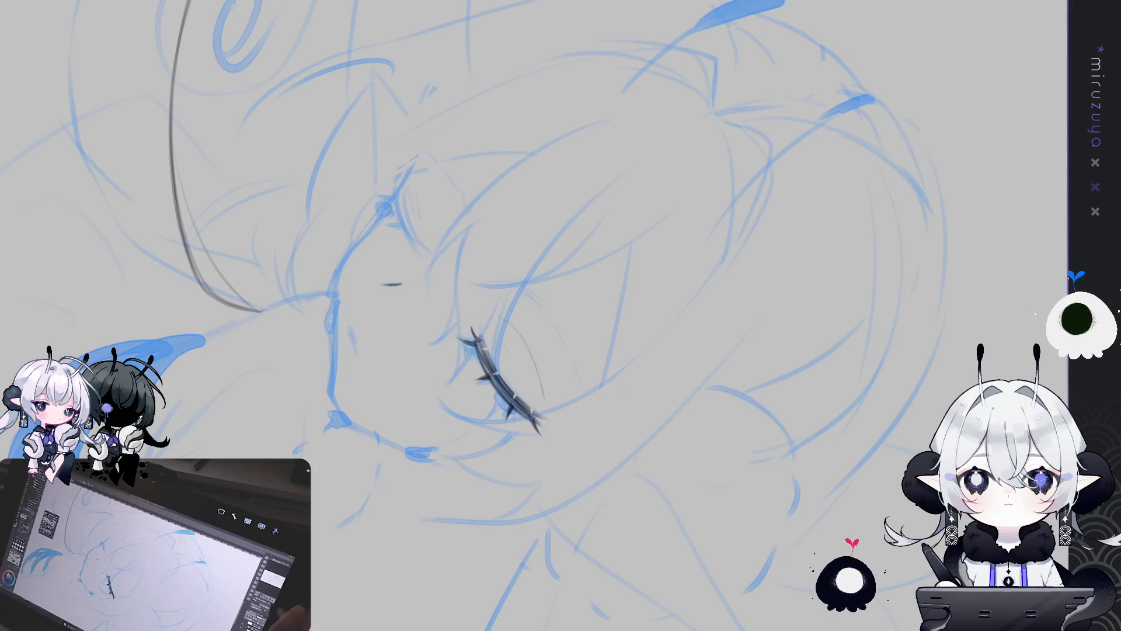
left_click_drag(1052, 100, 806, 118)
Ink and darken the curve of the second closed eye, undoing part of the stroke
mouse_move(549, 137)
left_mouse_down()
mouse_move(543, 277)
mouse_move(558, 327)
left_mouse_up()
left_click_drag(537, 272, 558, 329)
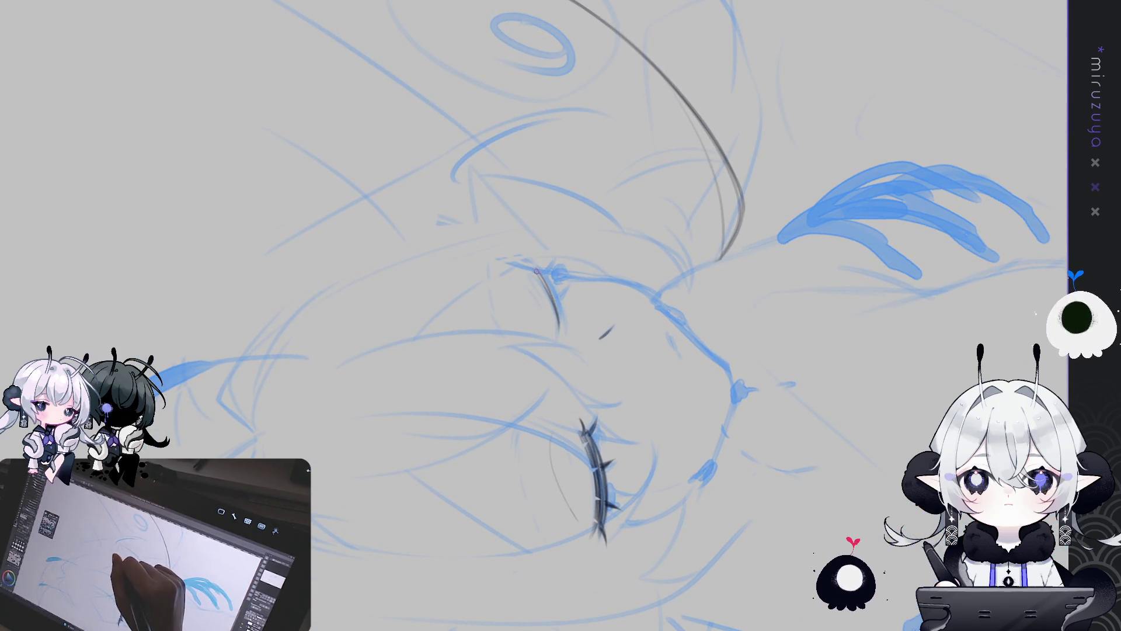
mouse_move(544, 272)
left_mouse_down()
mouse_move(564, 331)
mouse_move(556, 304)
left_mouse_up()
key("ctrl+z")
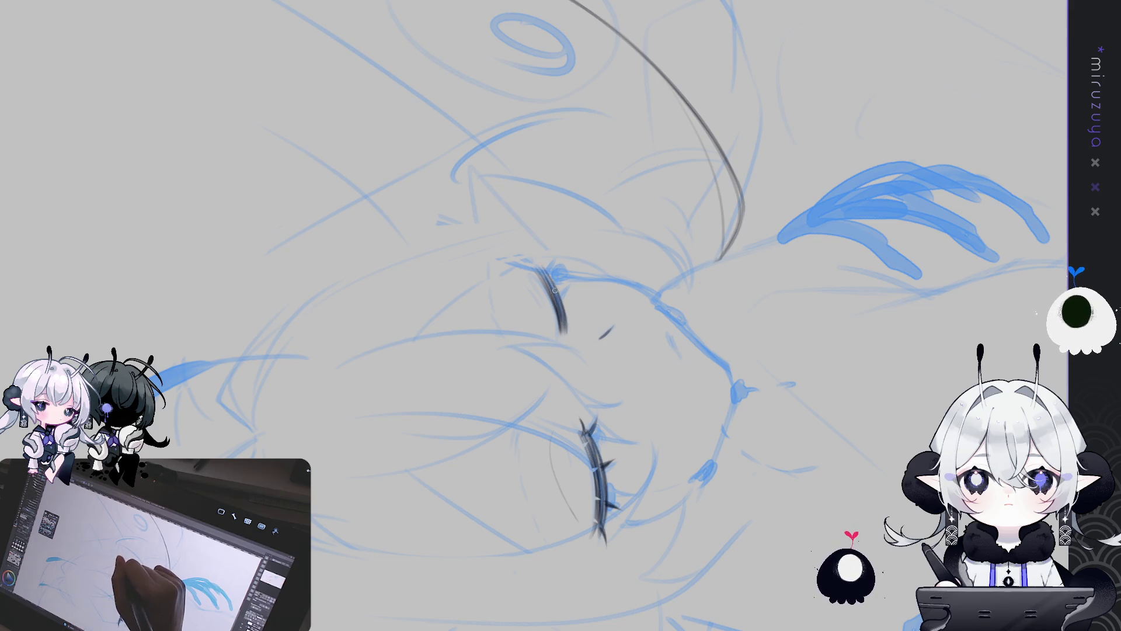
Draw a short dark lash stroke under the lower eye from a mirrored, rotated view
mouse_move(546, 273)
left_mouse_down()
mouse_move(838, 331)
mouse_move(760, 488)
mouse_move(692, 543)
mouse_move(555, 564)
left_mouse_up()
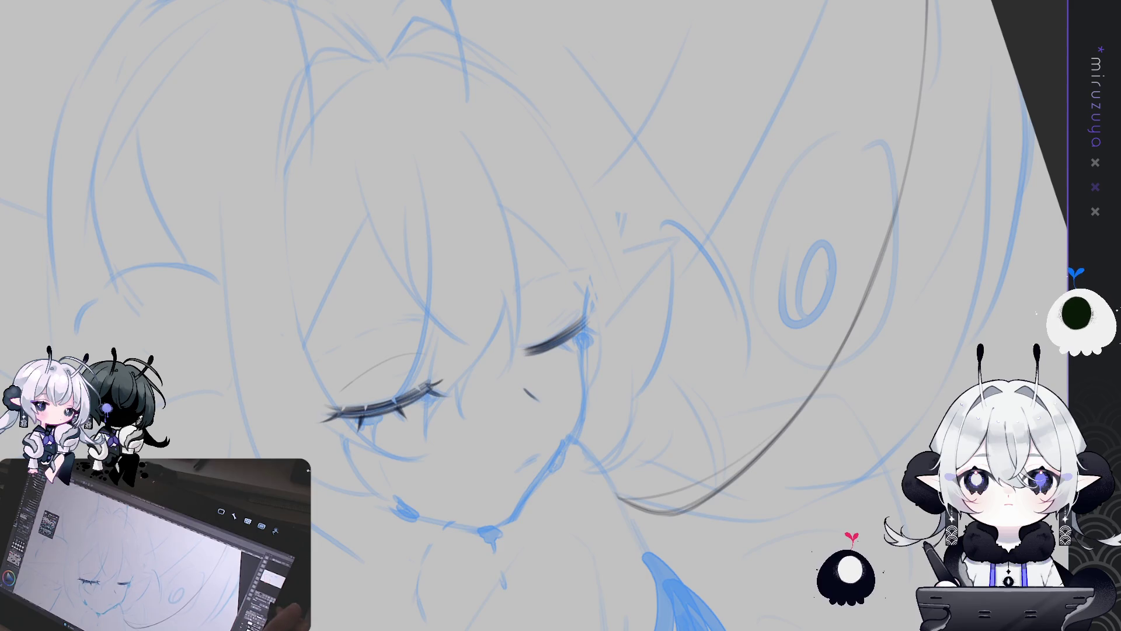
key("h")
left_click_drag(814, 117, 515, 369)
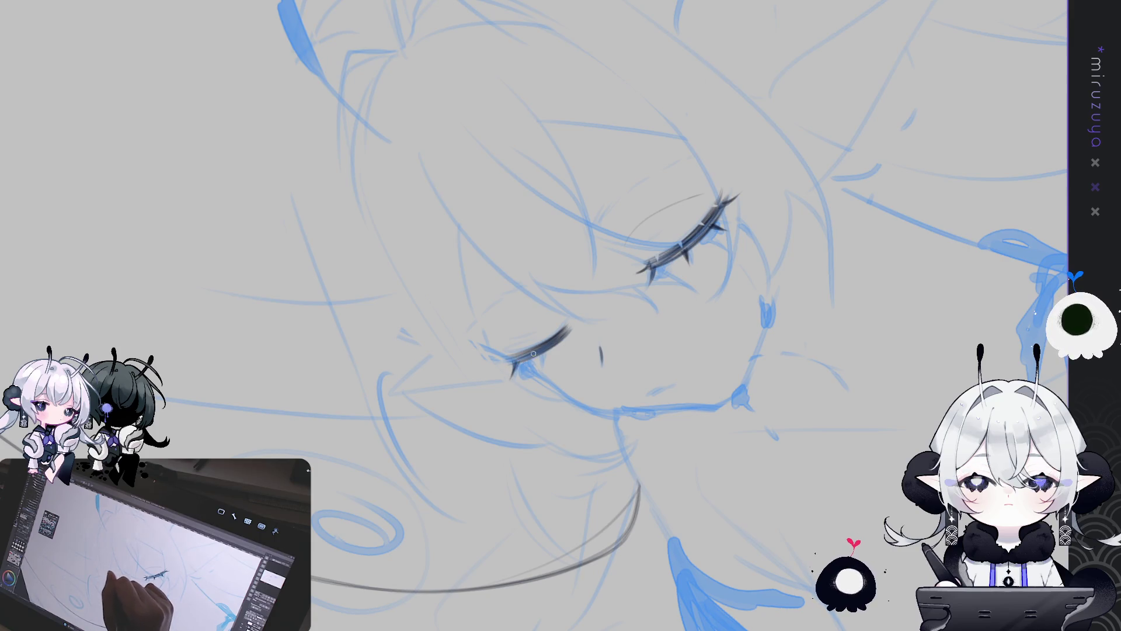
mouse_move(542, 349)
left_mouse_down()
mouse_move(540, 365)
mouse_move(708, 520)
mouse_move(468, 334)
left_mouse_up()
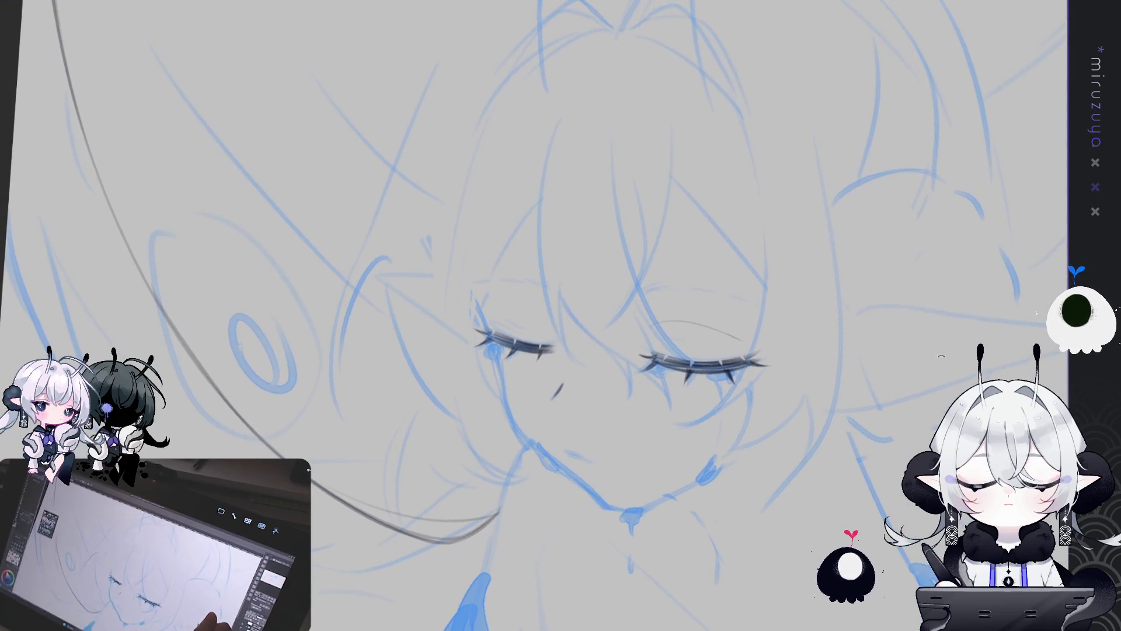
mouse_move(960, 350)
left_mouse_down()
mouse_move(875, 320)
mouse_move(911, 408)
mouse_move(907, 313)
left_mouse_up()
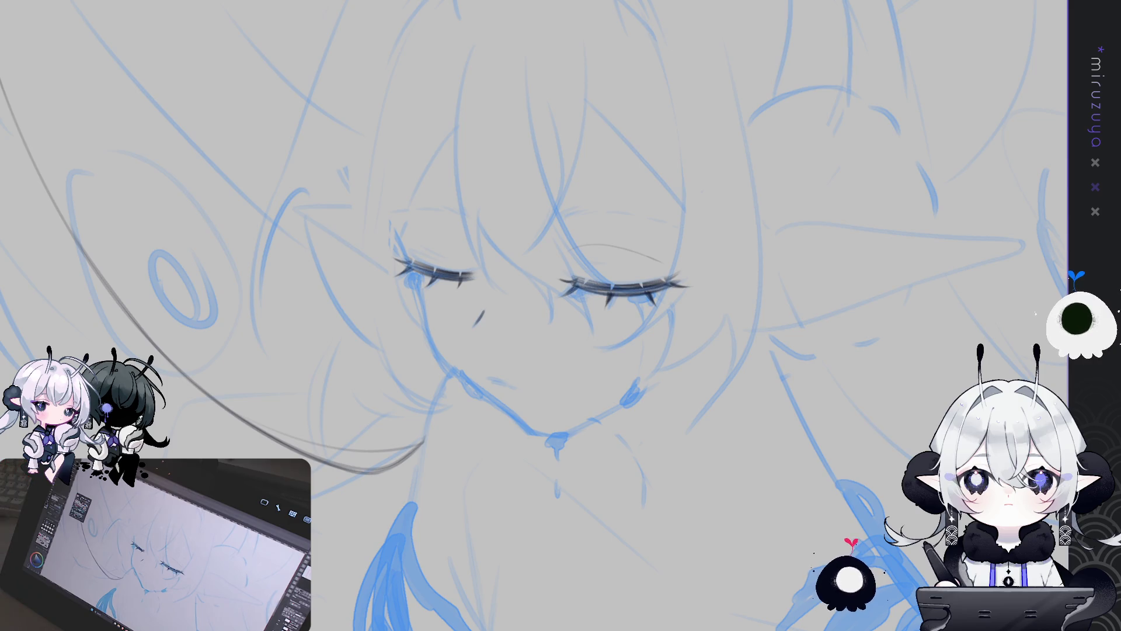
mouse_move(683, 428)
left_mouse_down()
mouse_move(691, 515)
mouse_move(711, 494)
mouse_move(614, 350)
left_mouse_up()
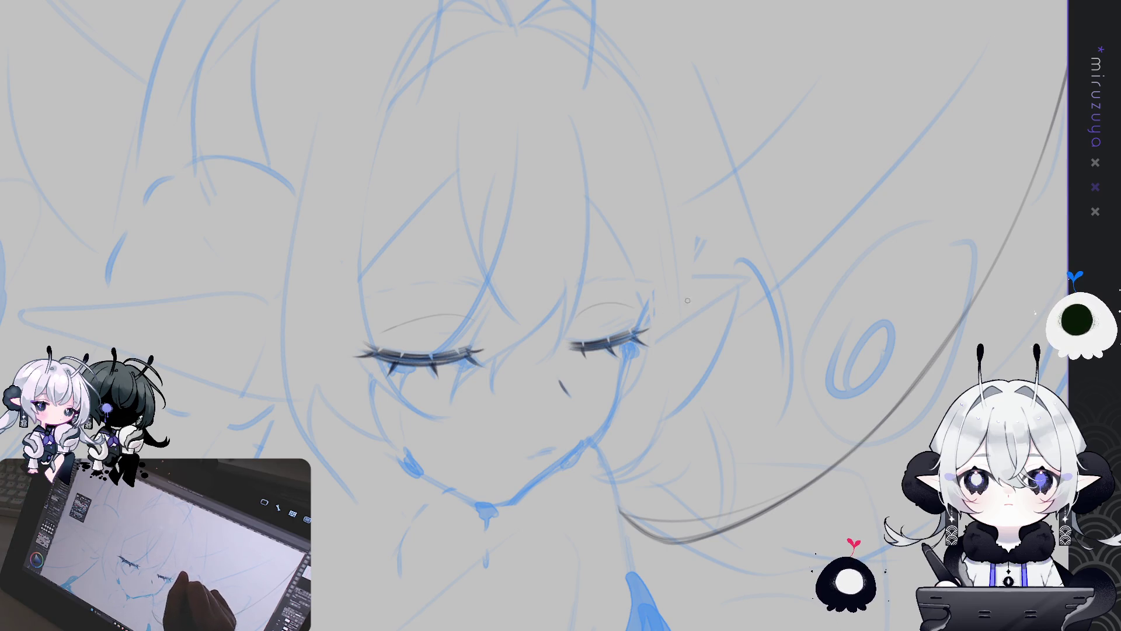
Draw and darken a small mark beside the nose from a mirrored, rotated view
key("h")
key("asciicircum")
key("asciicircum")
key("asciicircum")
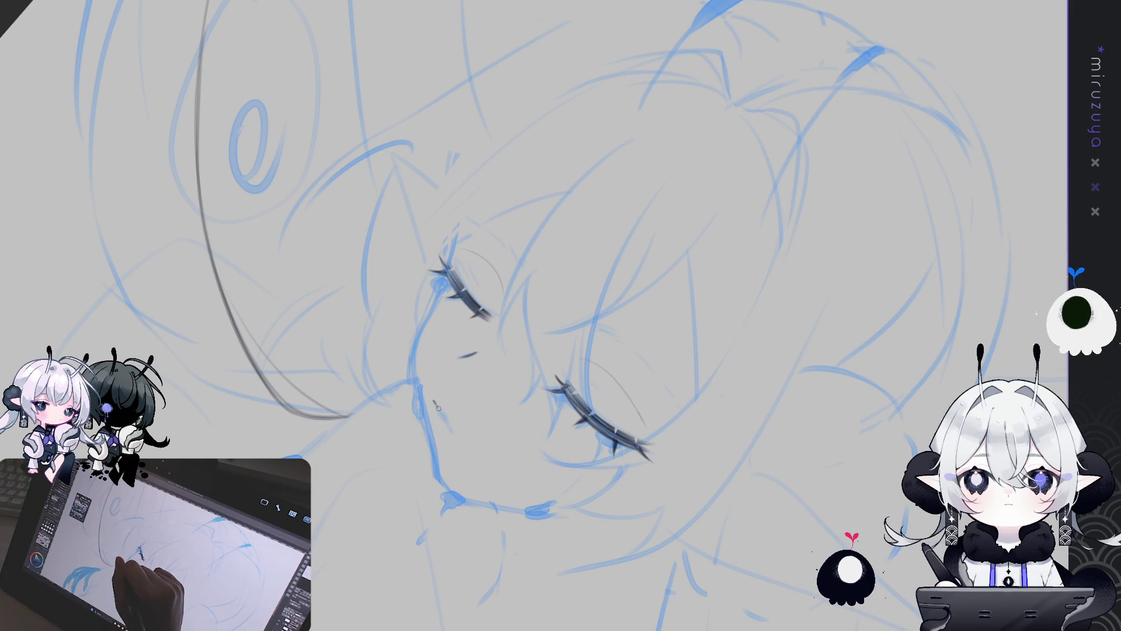
left_click_drag(450, 426, 452, 432)
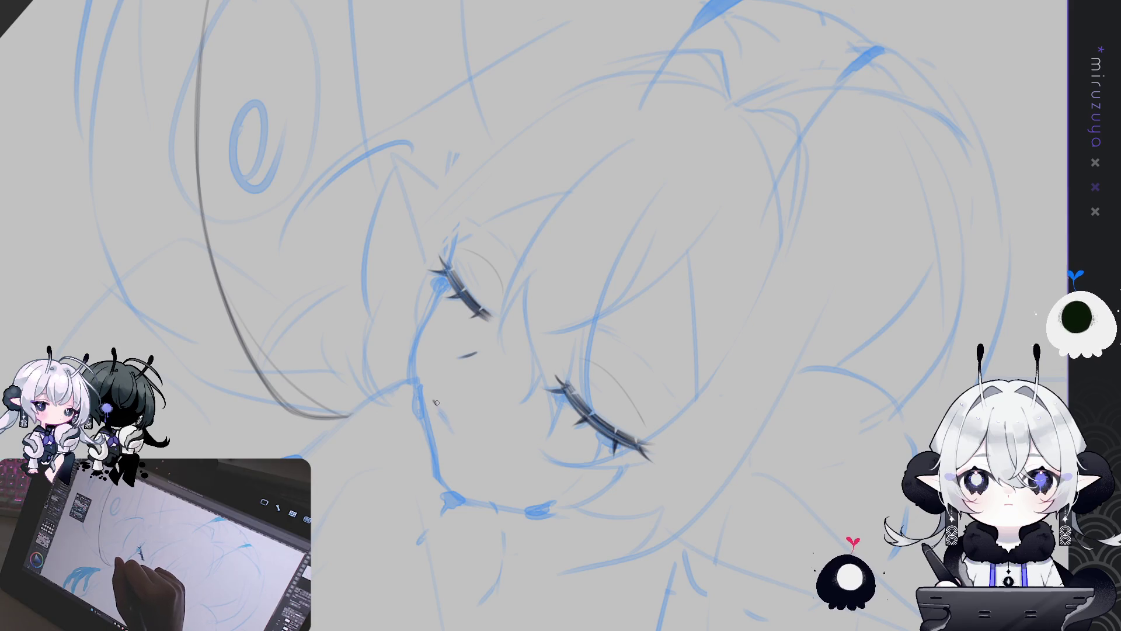
mouse_move(434, 400)
left_mouse_down()
mouse_move(814, 491)
mouse_move(431, 391)
left_mouse_up()
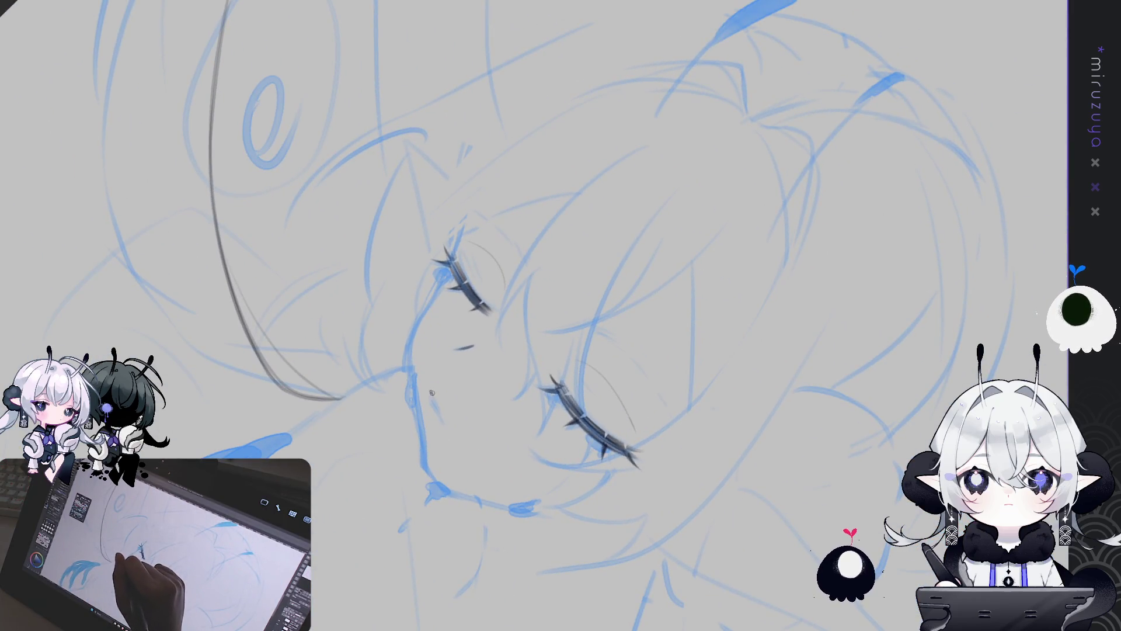
mouse_move(445, 419)
left_mouse_down()
mouse_move(795, 471)
mouse_move(745, 505)
left_mouse_up()
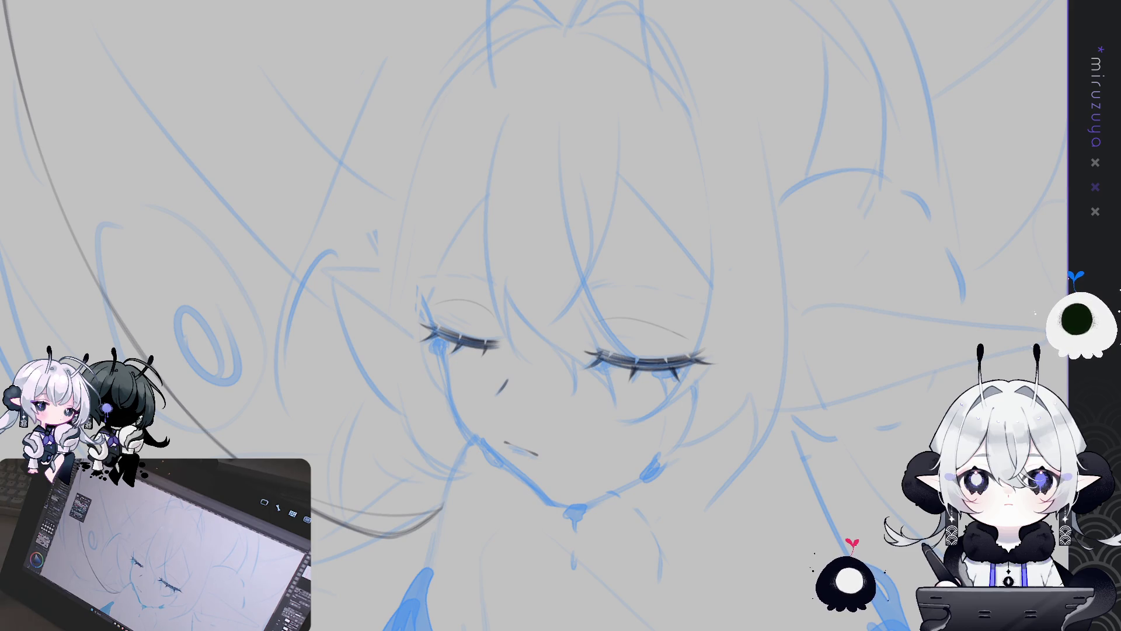
left_click_drag(561, 350, 543, 333)
Shift the mouth strokes slightly lower with a transform, then sketch thin hatching by the right eye
mouse_move(813, 435)
left_mouse_down()
mouse_move(437, 416)
mouse_move(448, 419)
left_mouse_up()
key("ctrl+t")
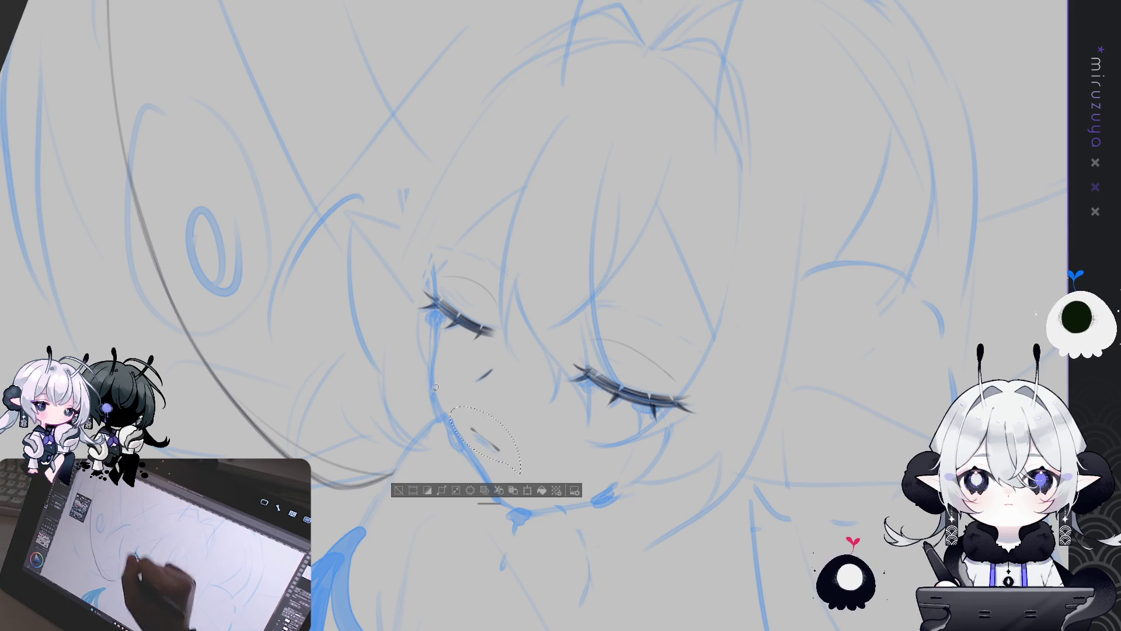
left_click_drag(513, 436, 516, 436)
left_click(474, 497)
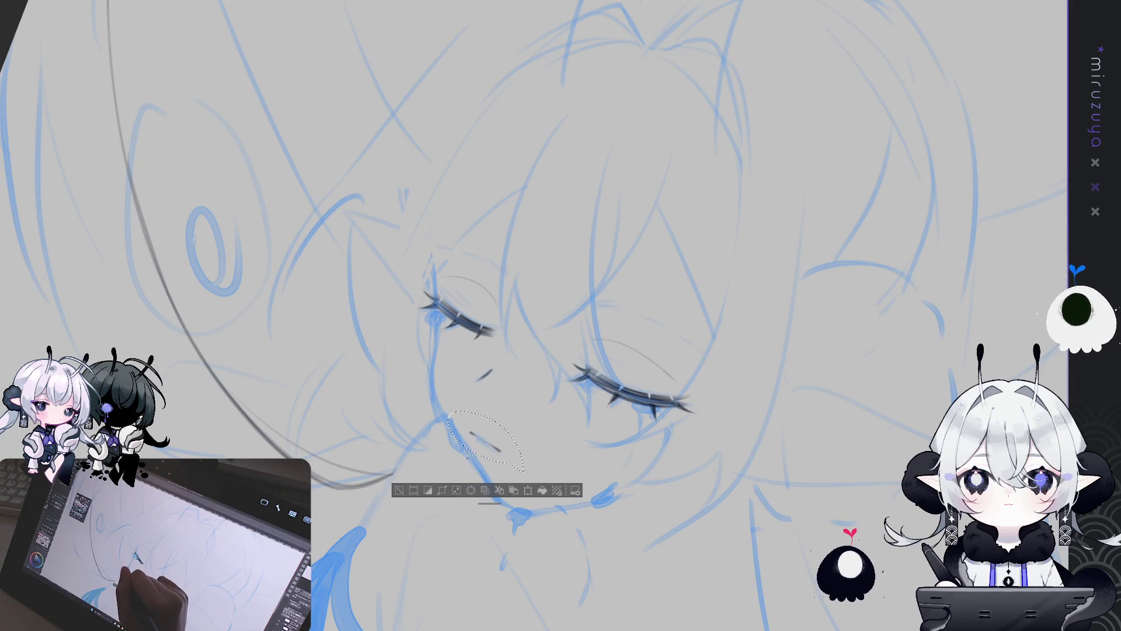
mouse_move(831, 255)
left_mouse_down()
mouse_move(325, 10)
mouse_move(549, 3)
mouse_move(794, 35)
left_mouse_up()
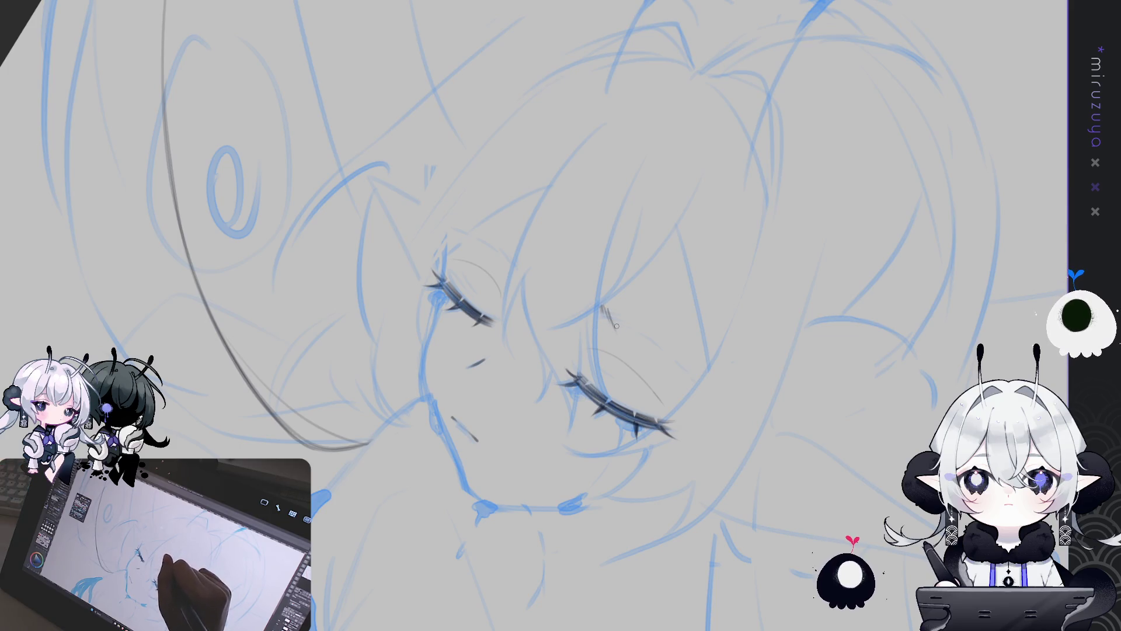
left_click_drag(607, 312, 636, 352)
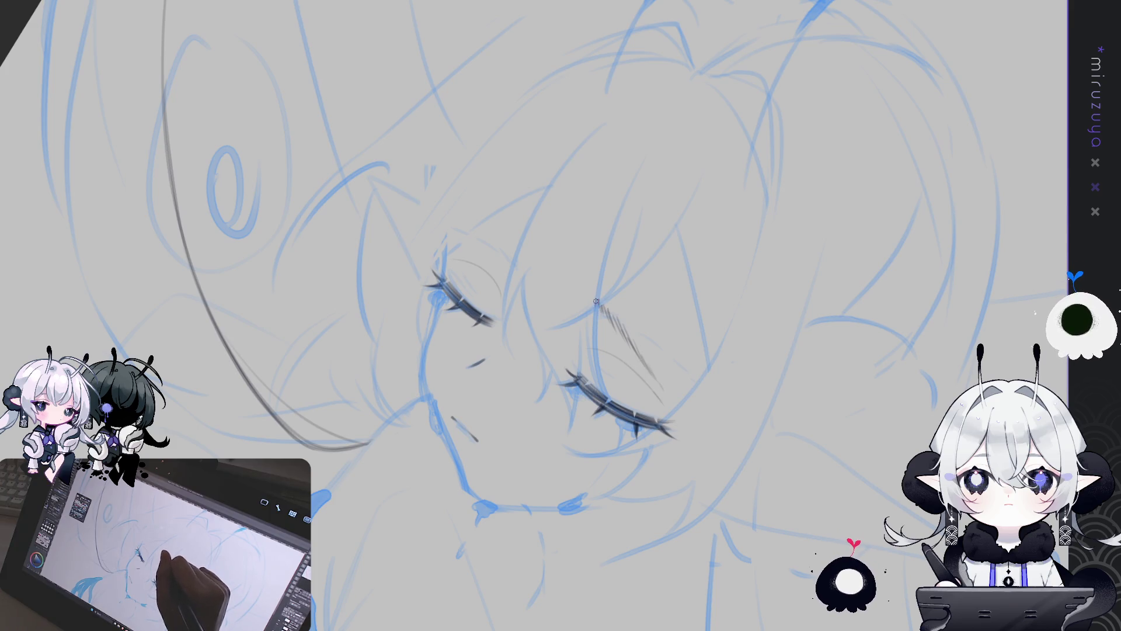
Select and delete the hatching stroke beside the right eye
scroll(616, 322, "down", 3)
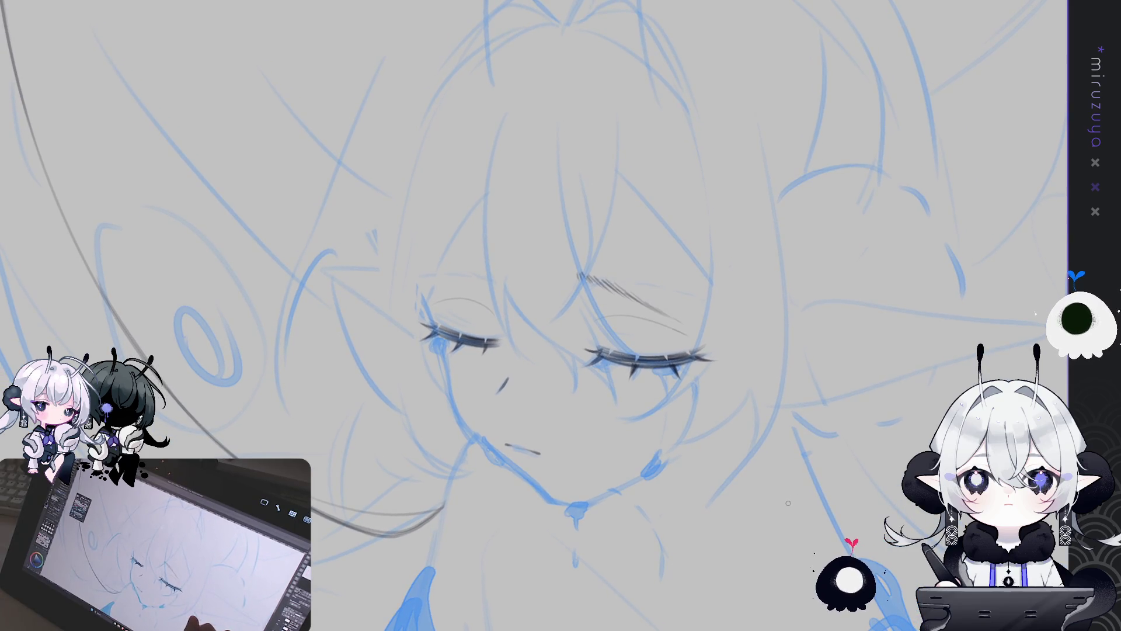
scroll(787, 504, "up", 3)
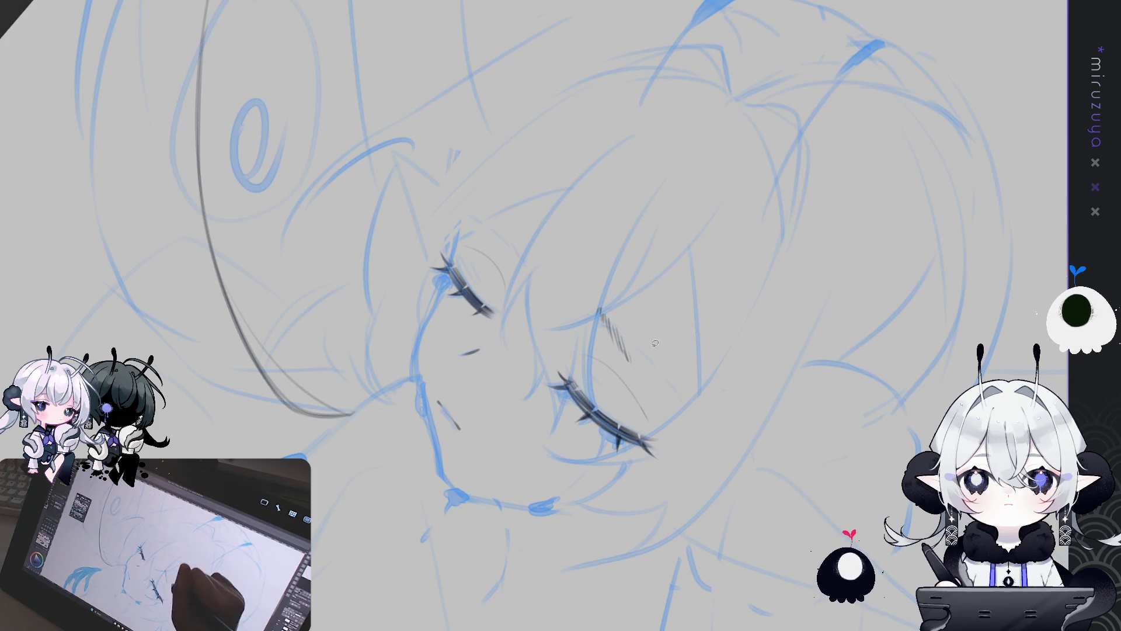
left_click_drag(601, 324, 599, 327)
key("Delete")
key("ctrl+d")
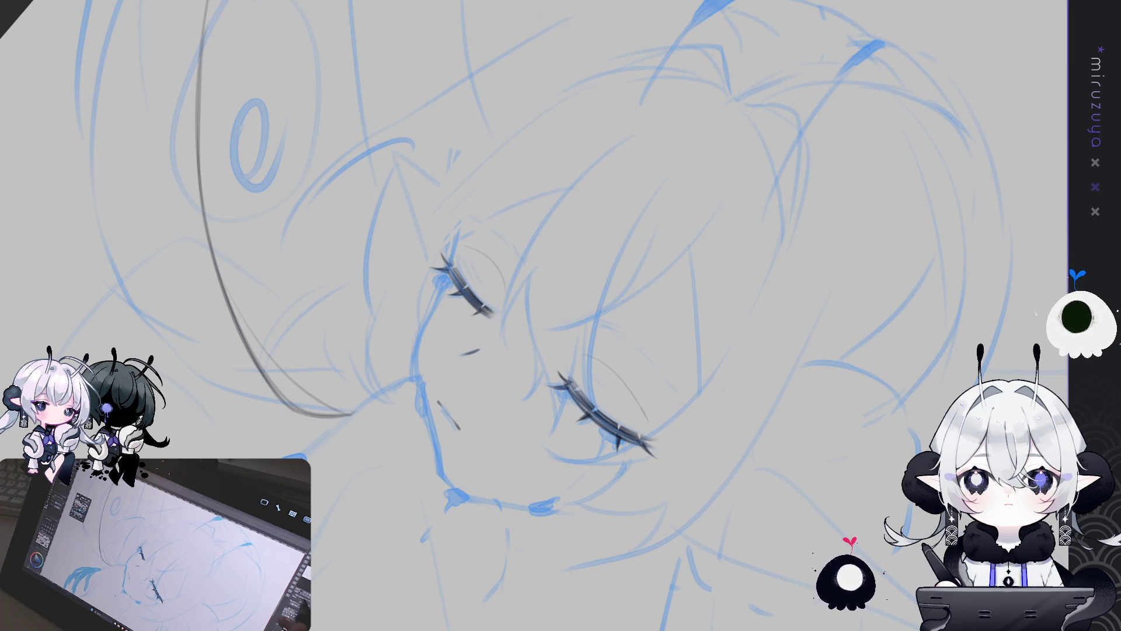
Draw a faint eyebrow stroke above the right eye in a mirrored view
key("-")
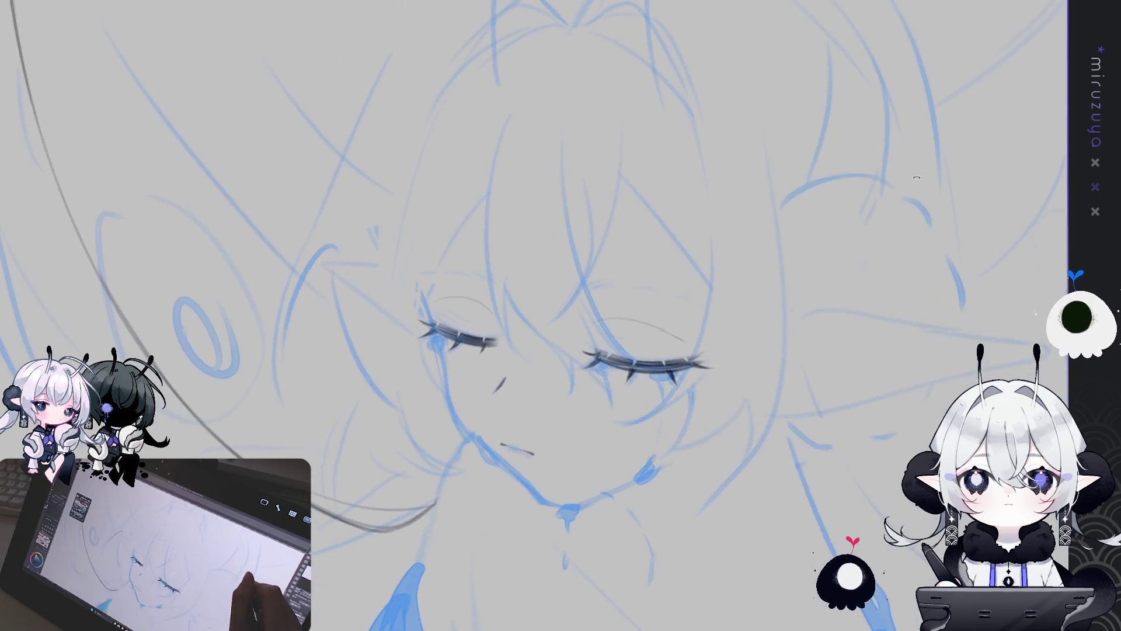
key("h")
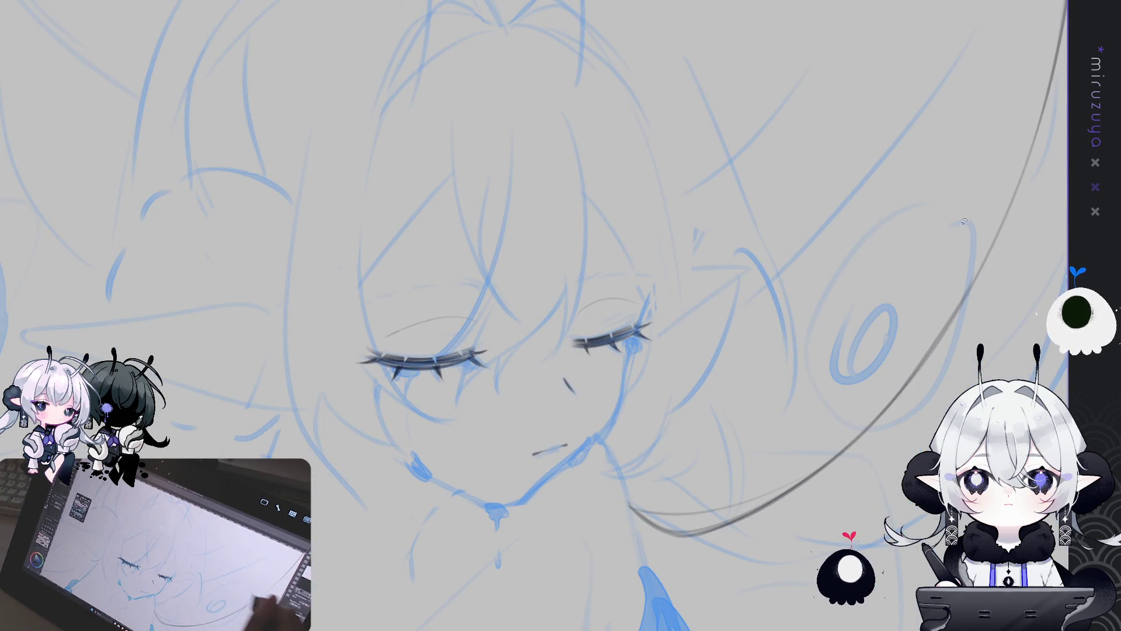
left_click_drag(900, 261, 865, 240)
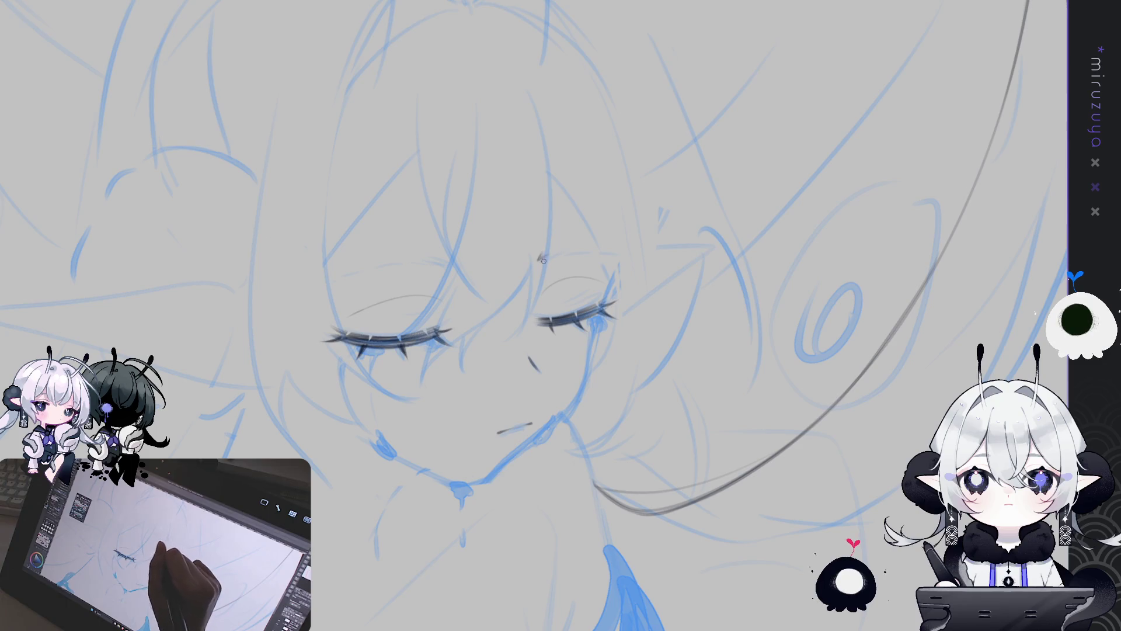
left_click_drag(583, 257, 617, 254)
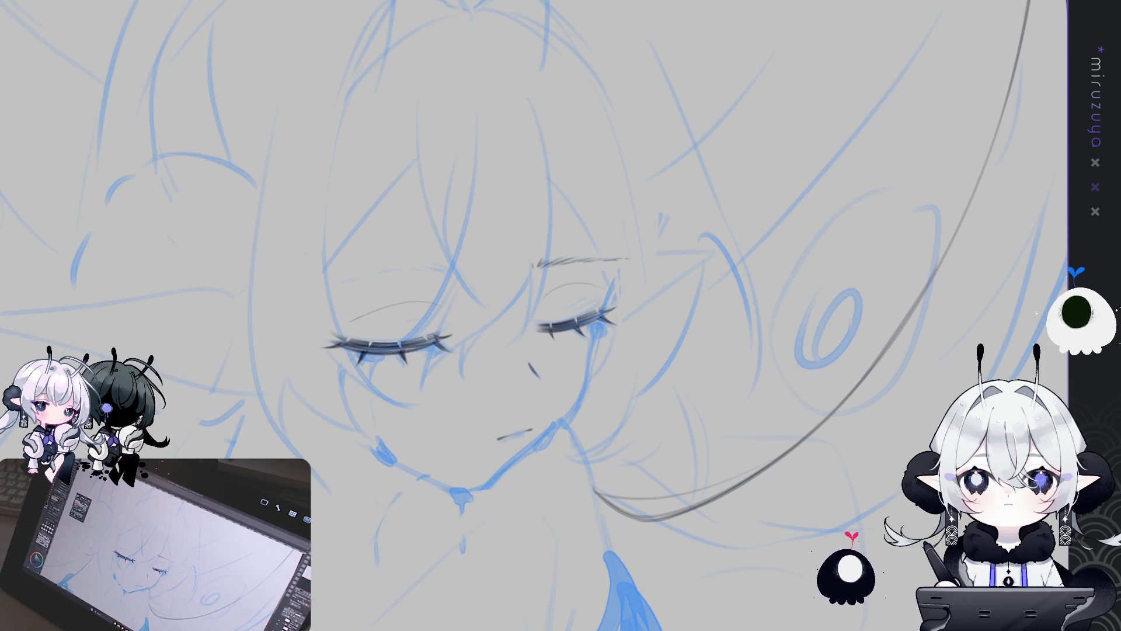
Darken the right eyebrow with another pencil stroke, then return the view upright on the eyes
key("h")
key("minus")
key("minus")
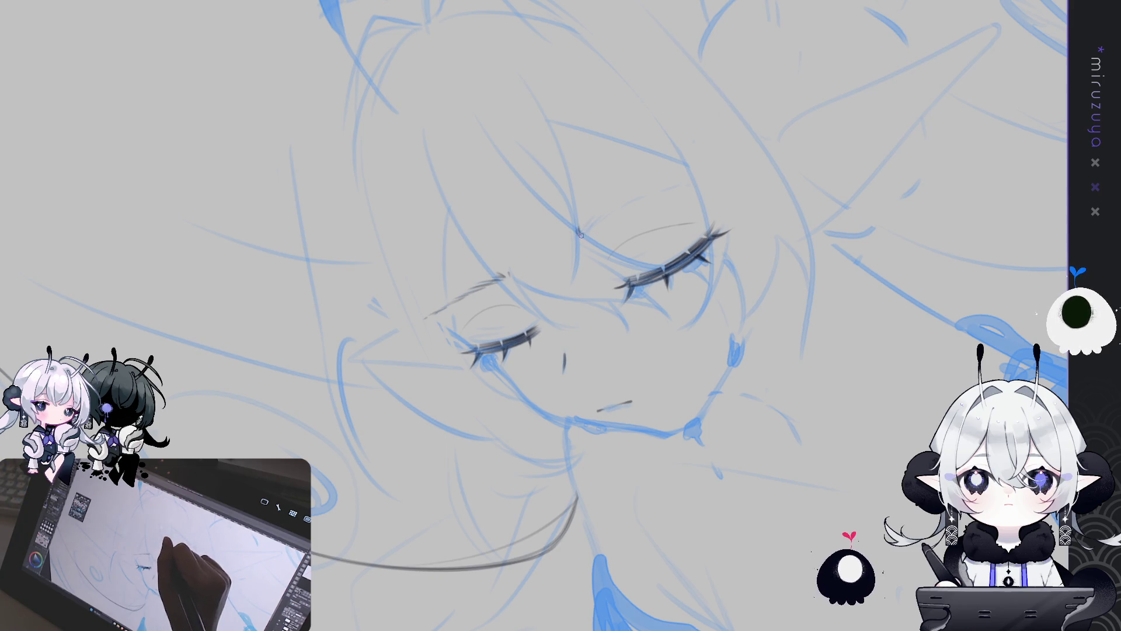
left_click_drag(583, 229, 682, 182)
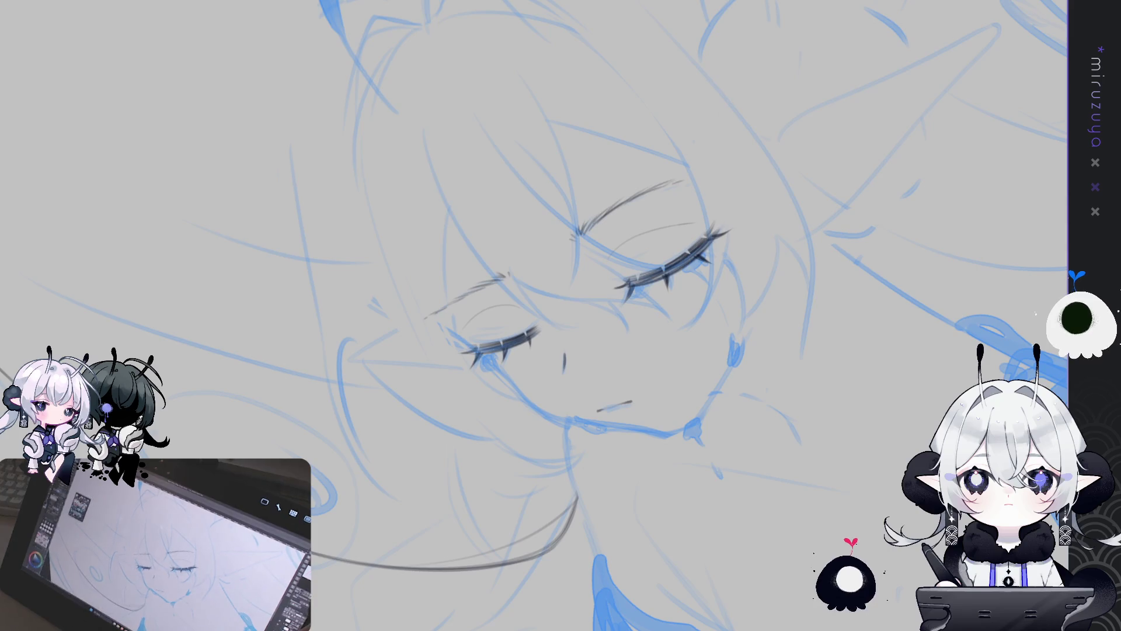
key("-")
key("^")
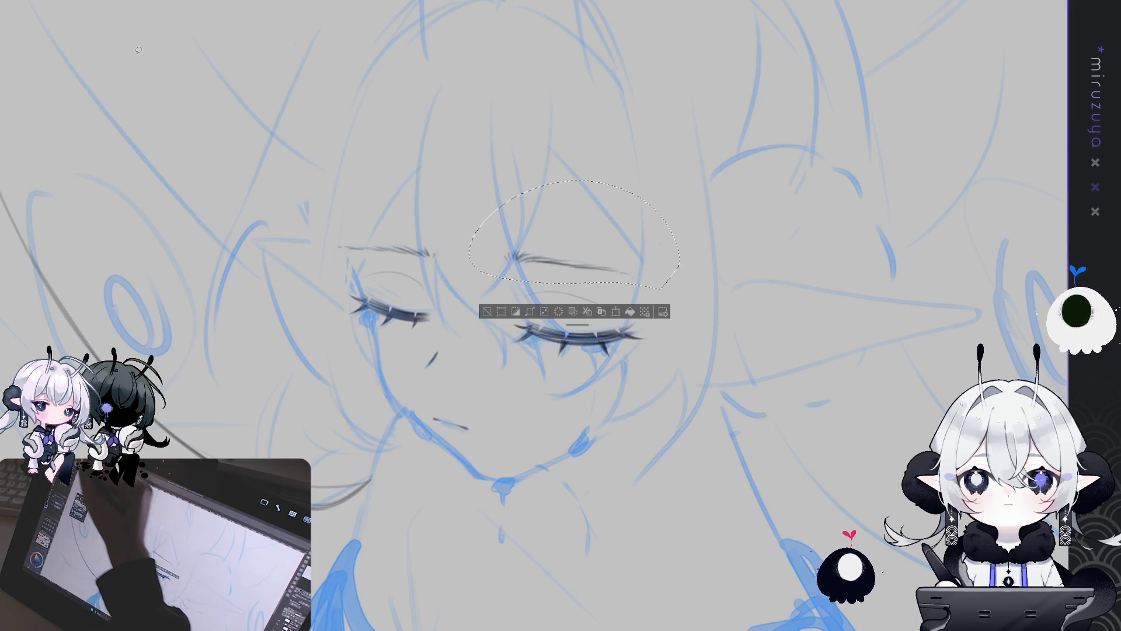
Lasso the left eyebrow stroke and confirm its transform adjustment
mouse_move(470, 232)
left_mouse_down()
mouse_move(446, 269)
mouse_move(441, 236)
left_mouse_up()
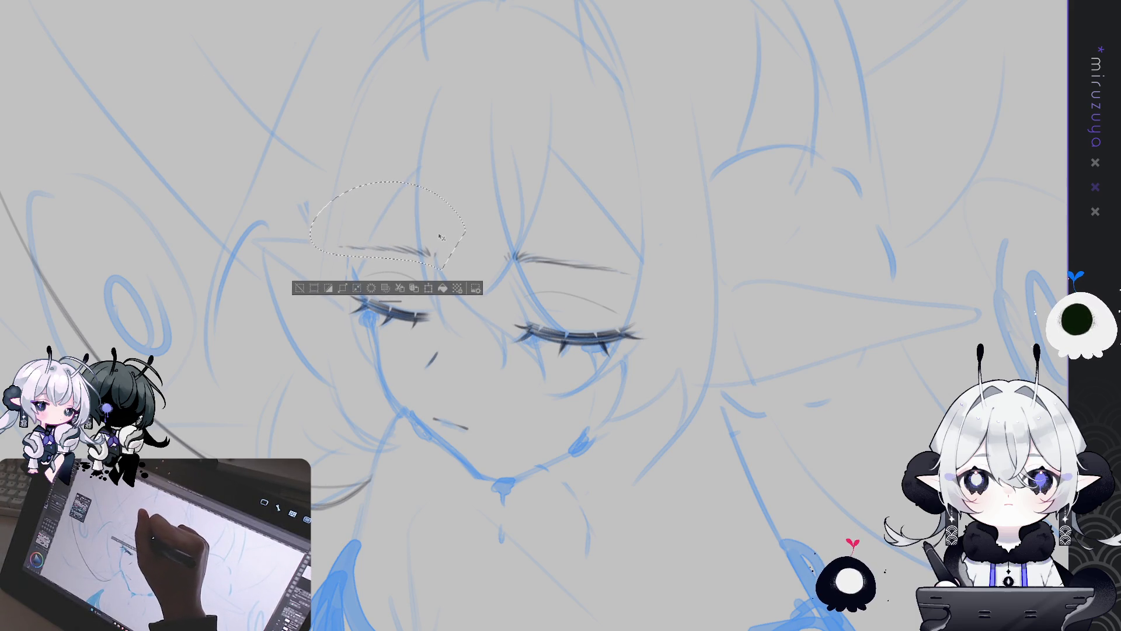
left_click(299, 288)
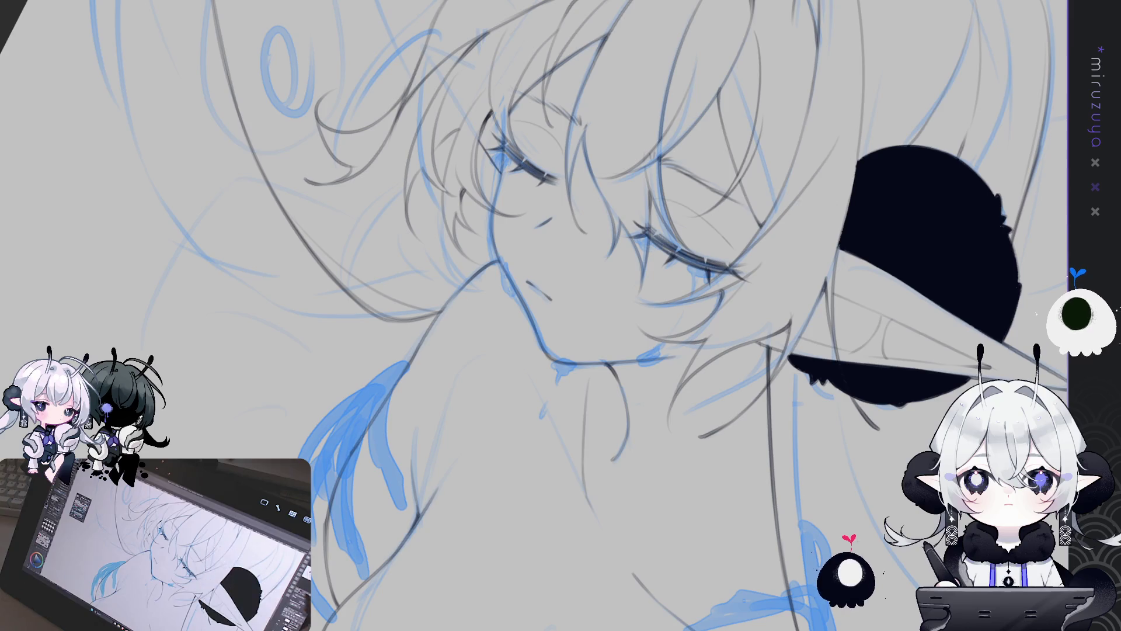
Fit the whole elf in view and hide the blue rough sketch layer with Ctrl+H
mouse_move(561, 315)
left_mouse_down()
mouse_move(569, 307)
mouse_move(543, 325)
left_mouse_up()
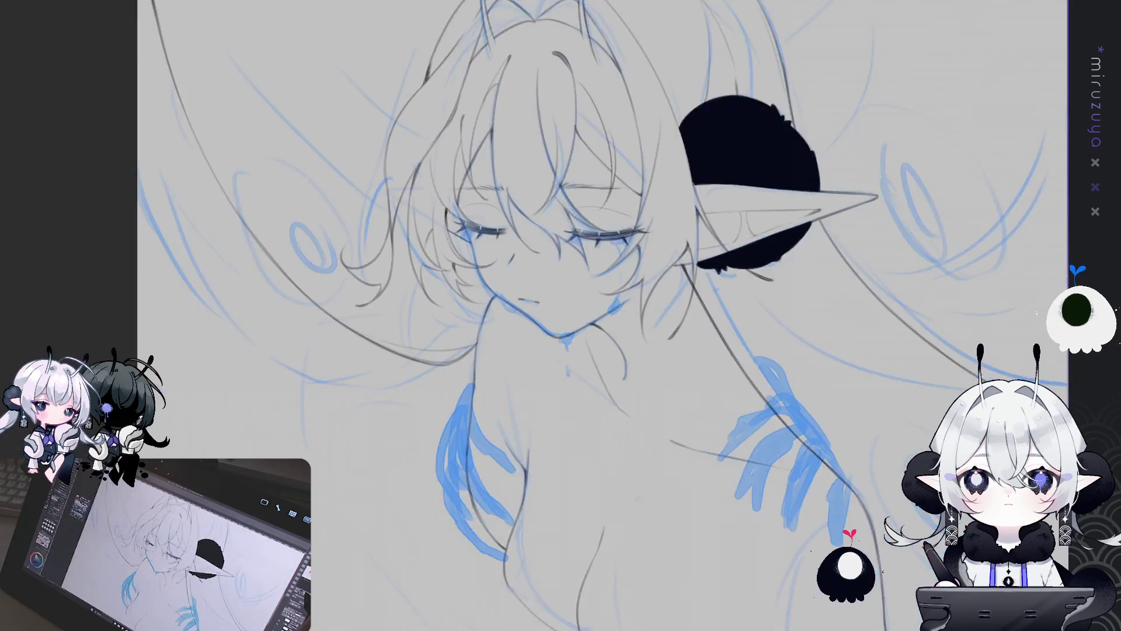
key("ctrl+0")
left_click_drag(1011, 212, 821, 267)
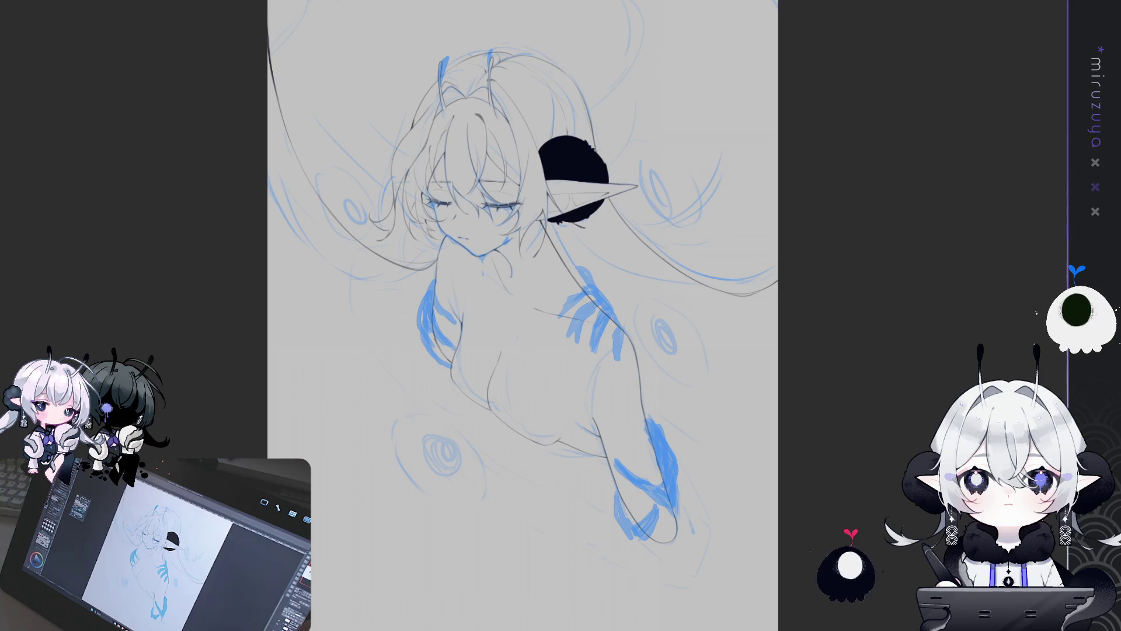
key("ctrl+h")
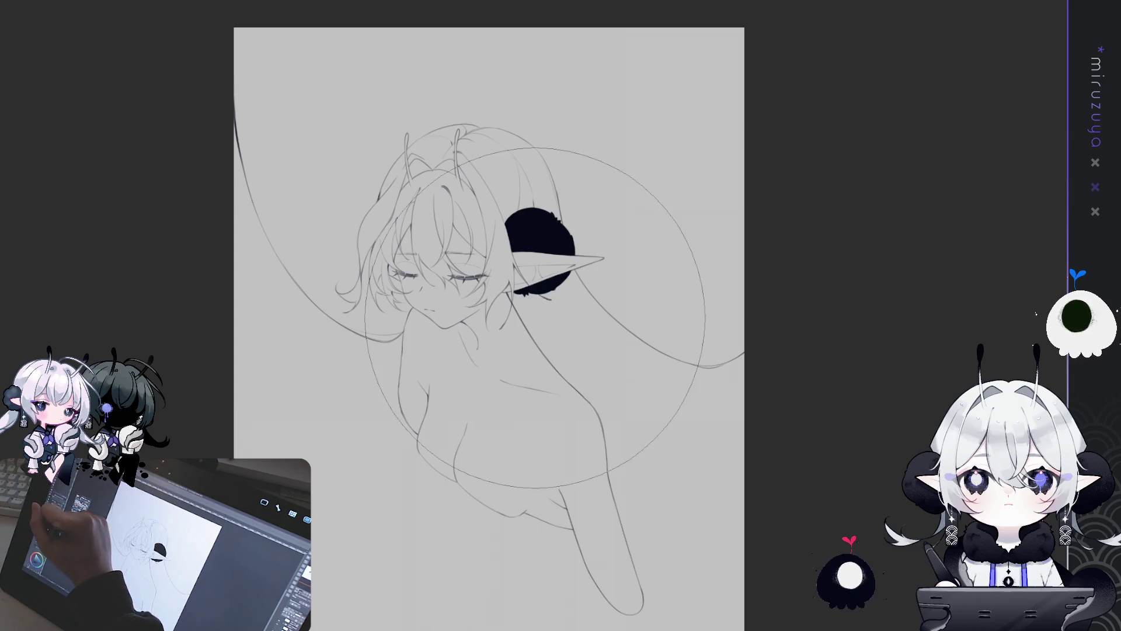
left_click_drag(284, 110, 269, 143)
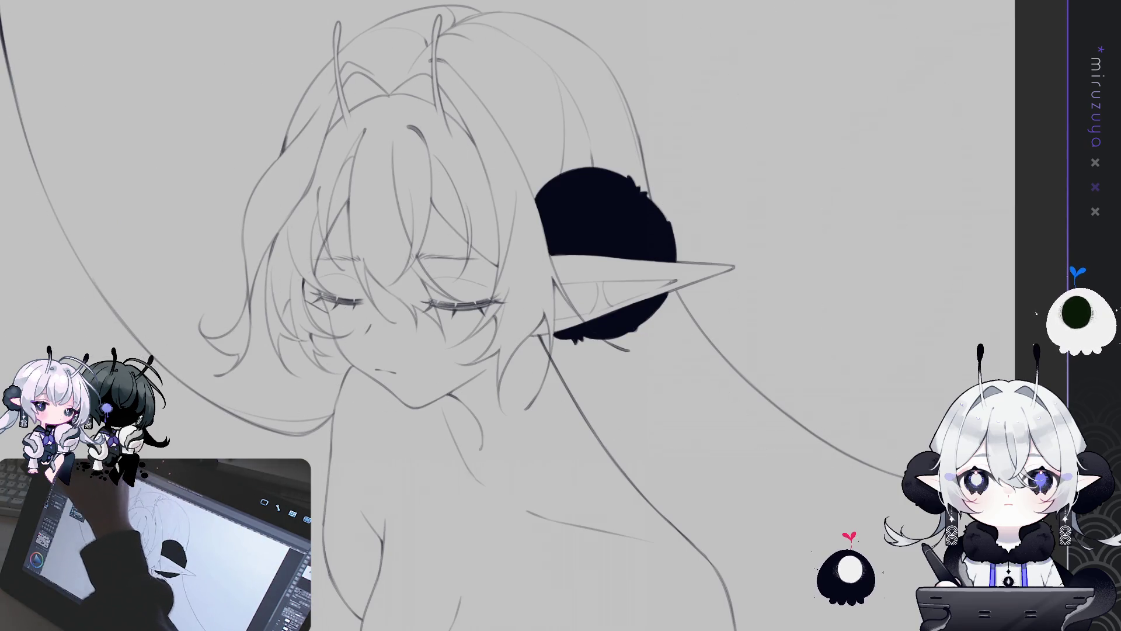
Lasso the elf's mouth stroke and nudge it a few pixels to the right
left_click_drag(421, 366, 418, 377)
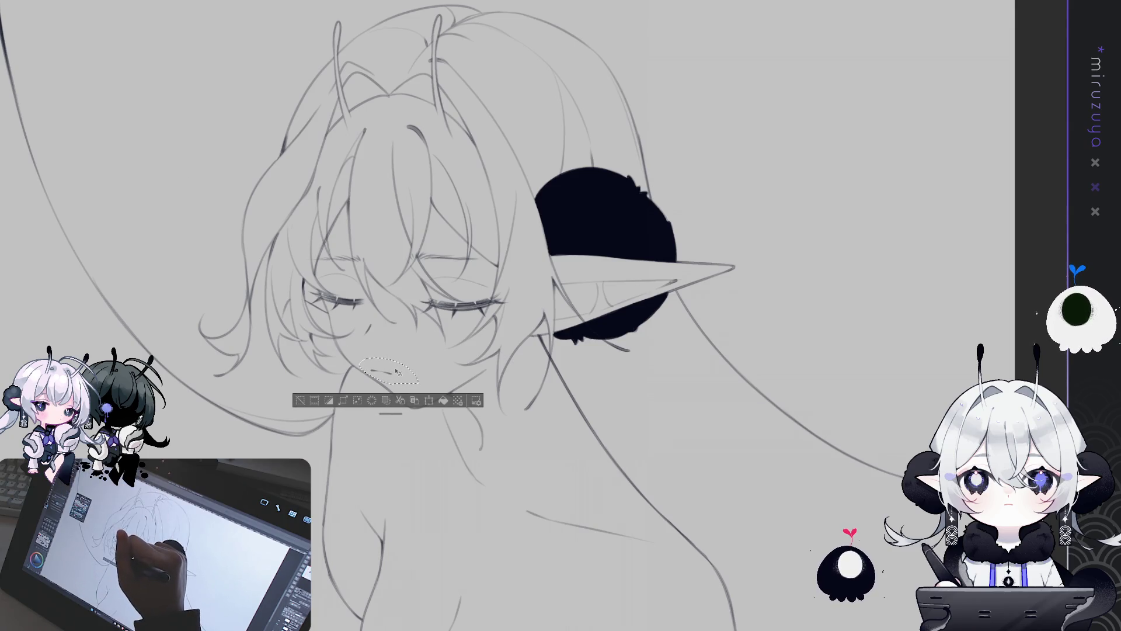
left_click_drag(395, 373, 400, 372)
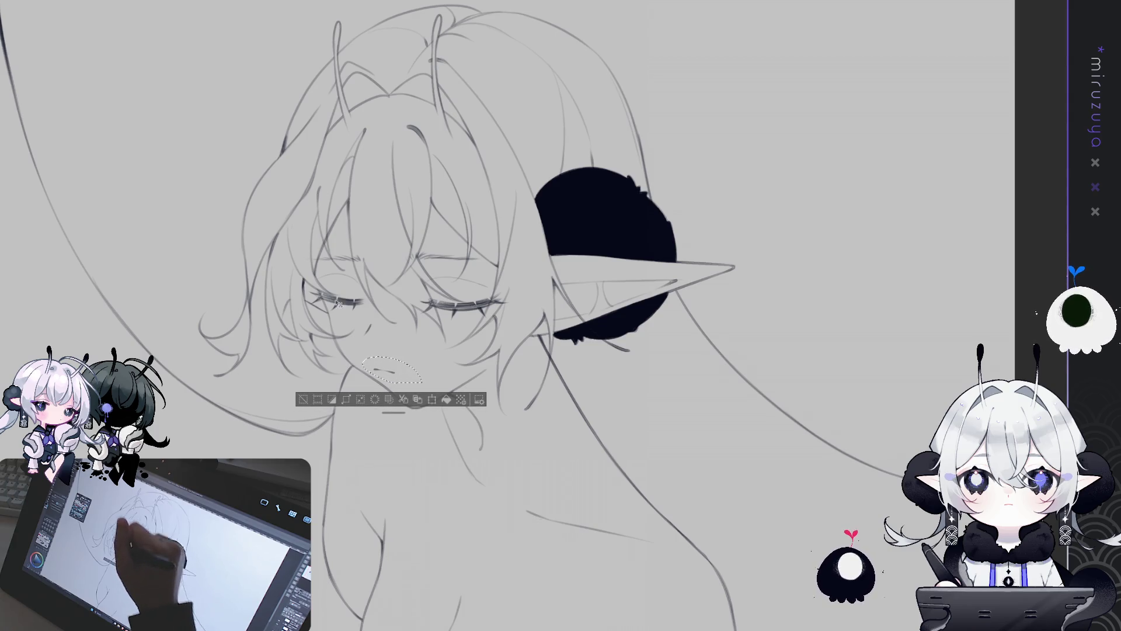
Lasso the closed eyes, shift them a few pixels down, then mirror the view to check the face
key("ctrl+d")
mouse_move(536, 248)
left_mouse_down()
mouse_move(240, 257)
mouse_move(538, 257)
left_mouse_up()
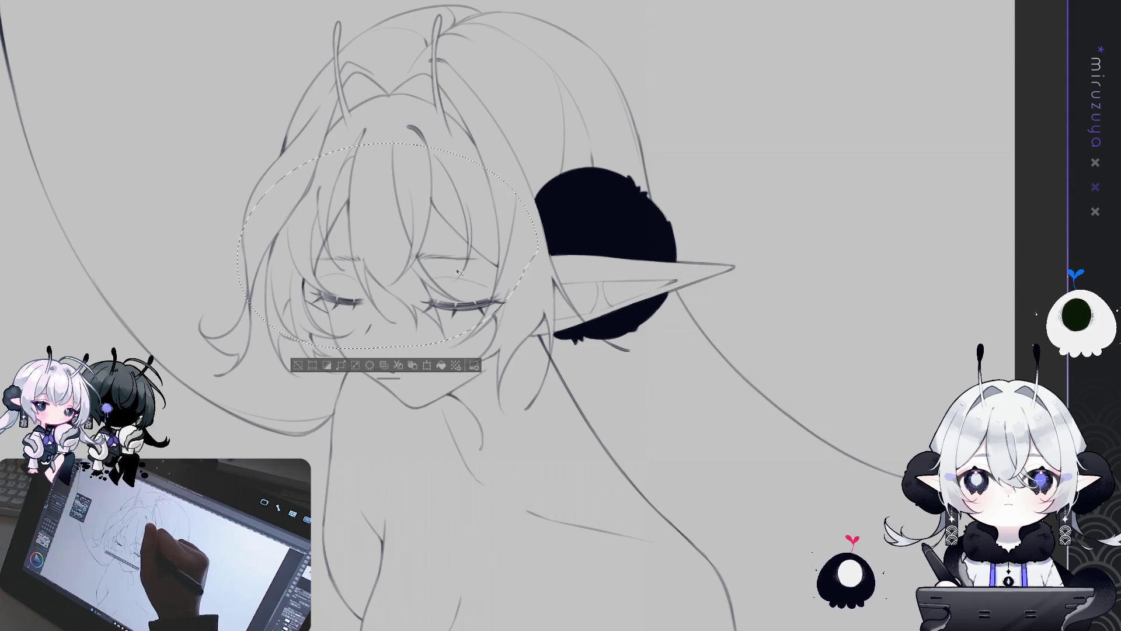
left_click_drag(458, 270, 461, 275)
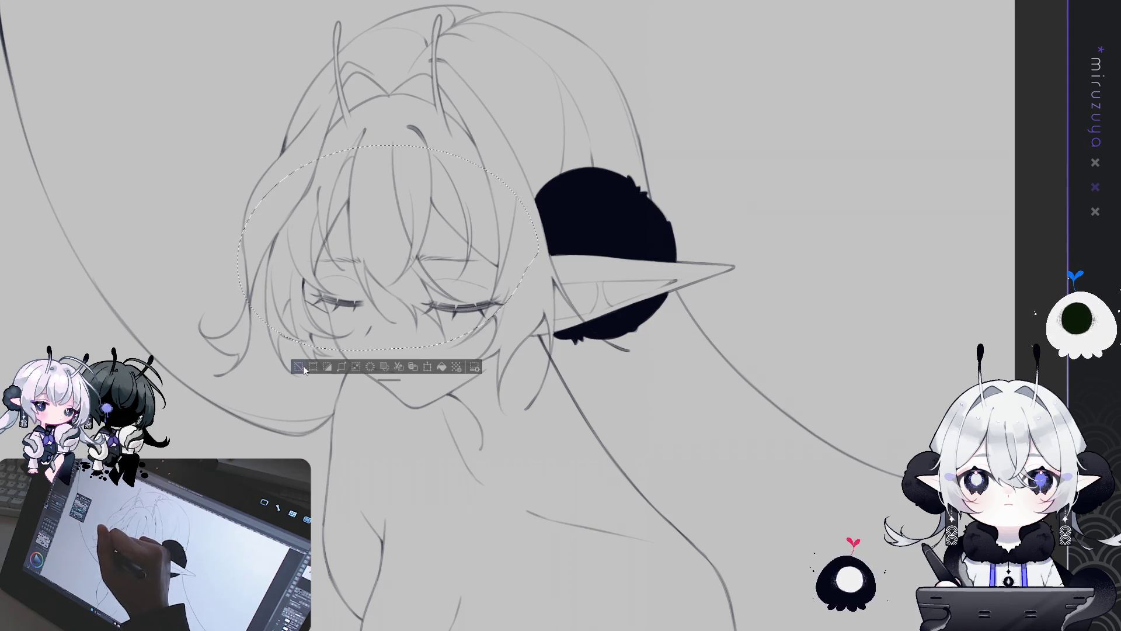
key("ctrl+d")
key("h")
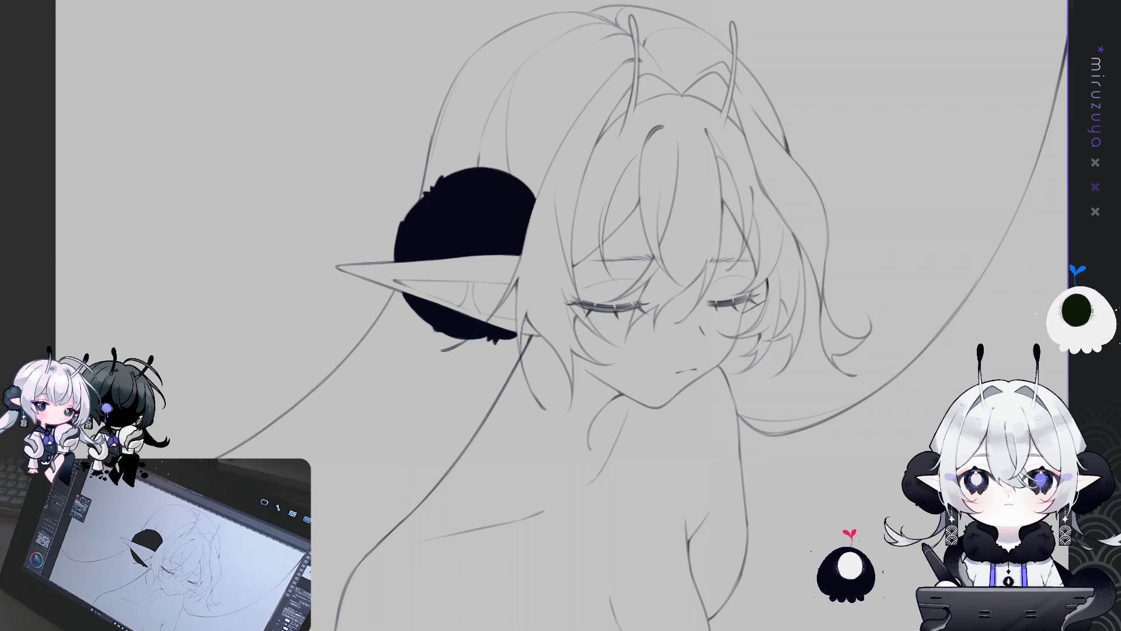
key("h")
key("ctrl+minus")
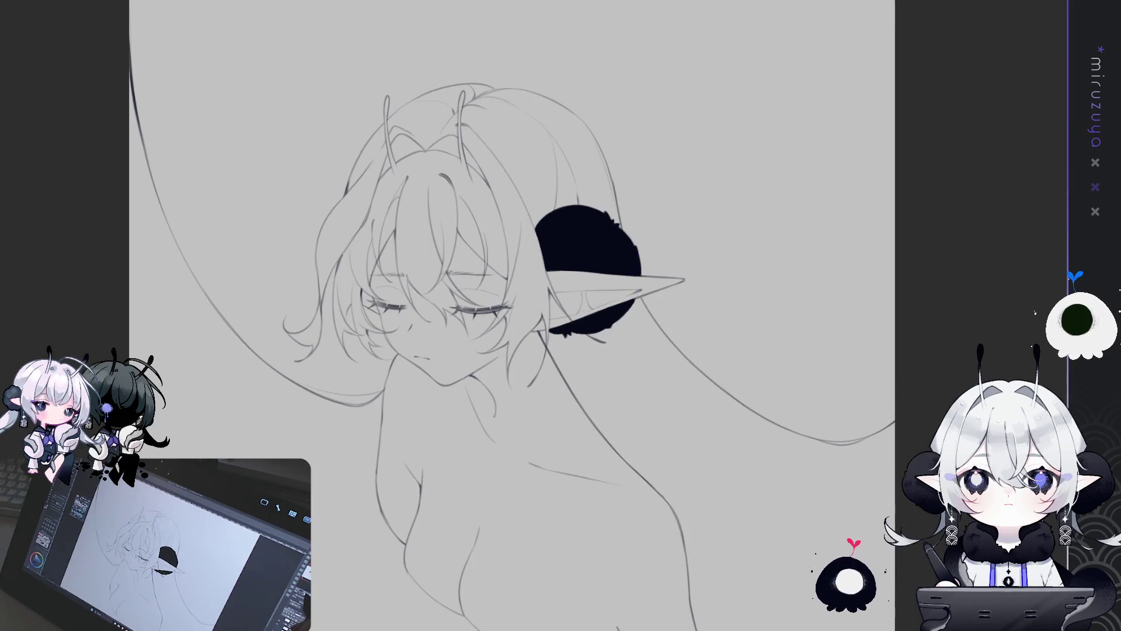
Zoom out and lasso-fill the entire elf figure with a grey-purple base colour
key("ctrl+minus")
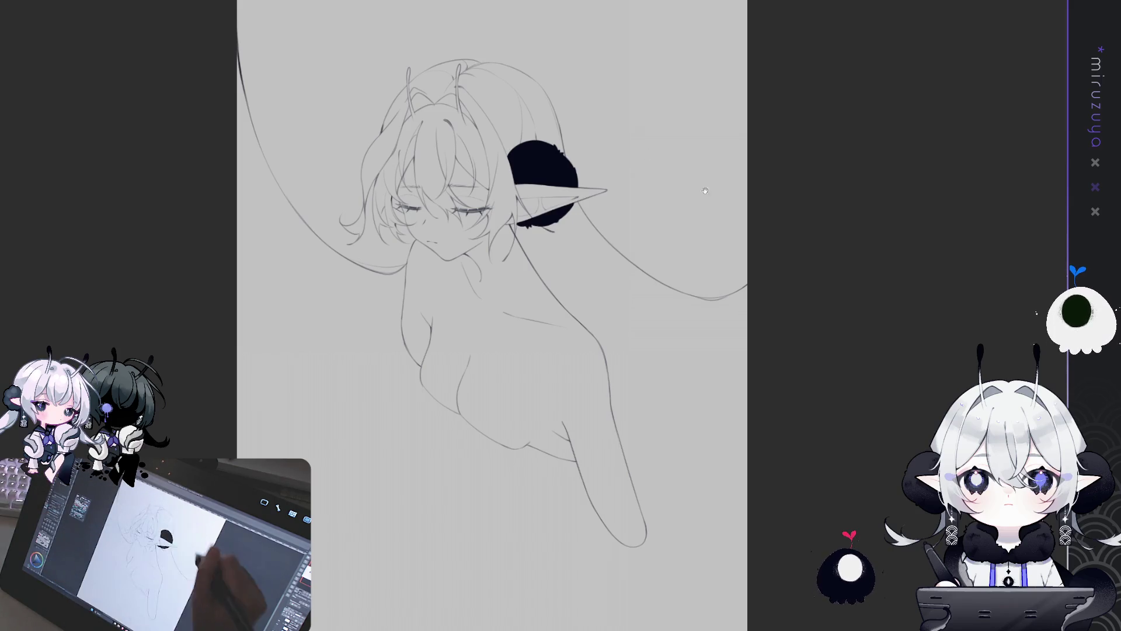
mouse_move(663, 572)
left_mouse_down()
mouse_move(376, 320)
mouse_move(298, 187)
mouse_move(426, 15)
mouse_move(730, 181)
mouse_move(597, 228)
left_mouse_up()
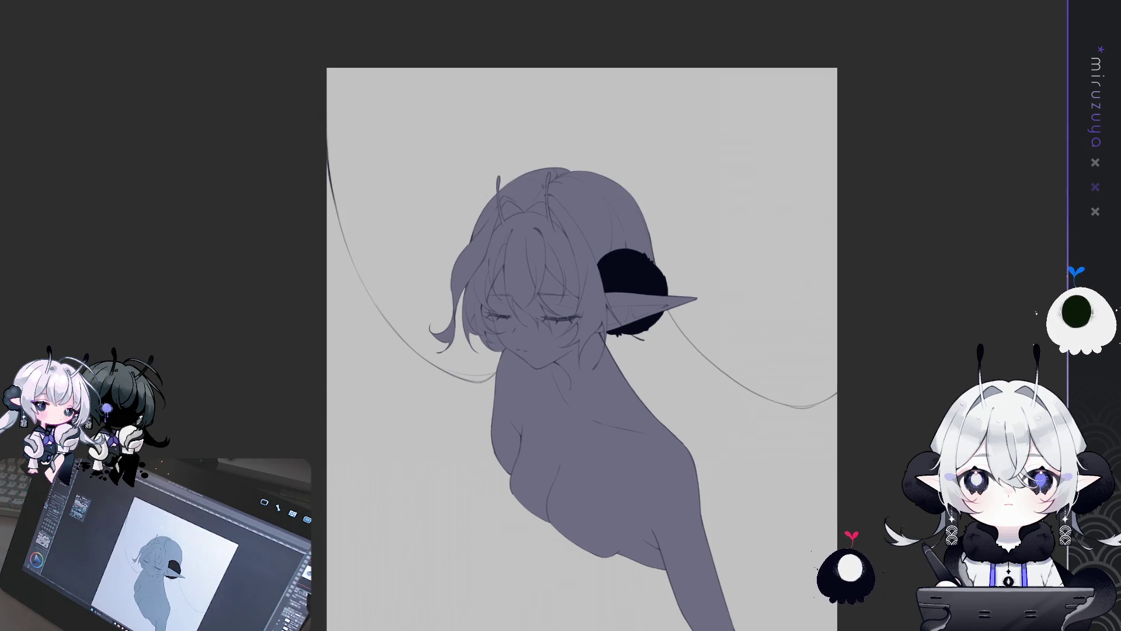
Fill the base-colour gaps beside the left eye, at the cheek and where the ear meets the neck
scroll(544, 343, "up", 5)
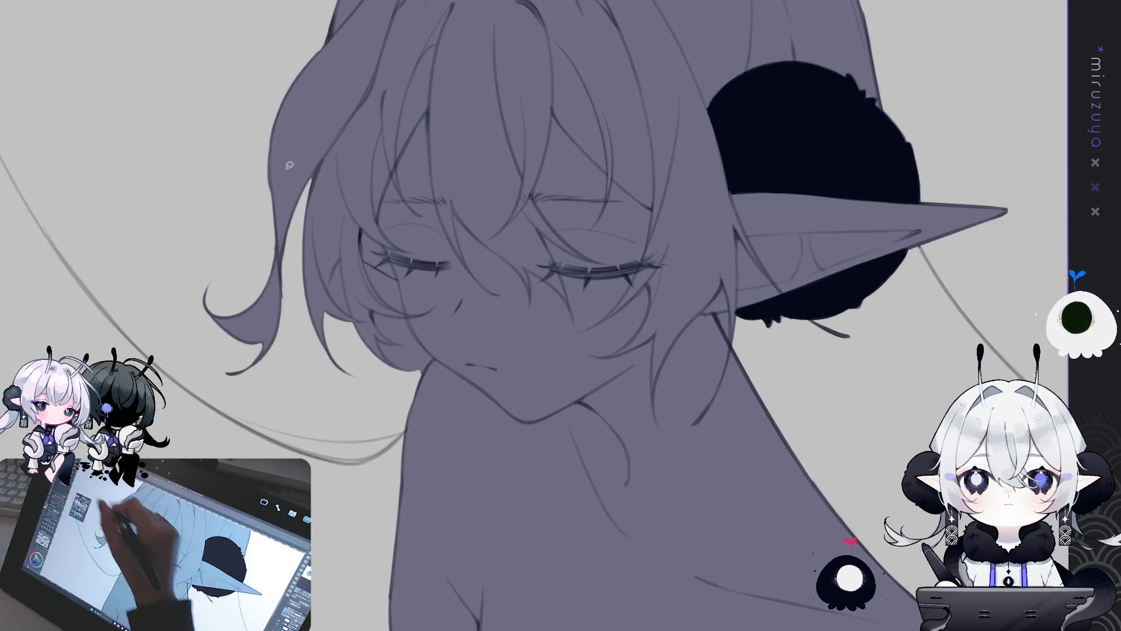
left_click_drag(353, 278, 344, 262)
left_click_drag(373, 327, 428, 374)
left_click_drag(414, 315, 365, 258)
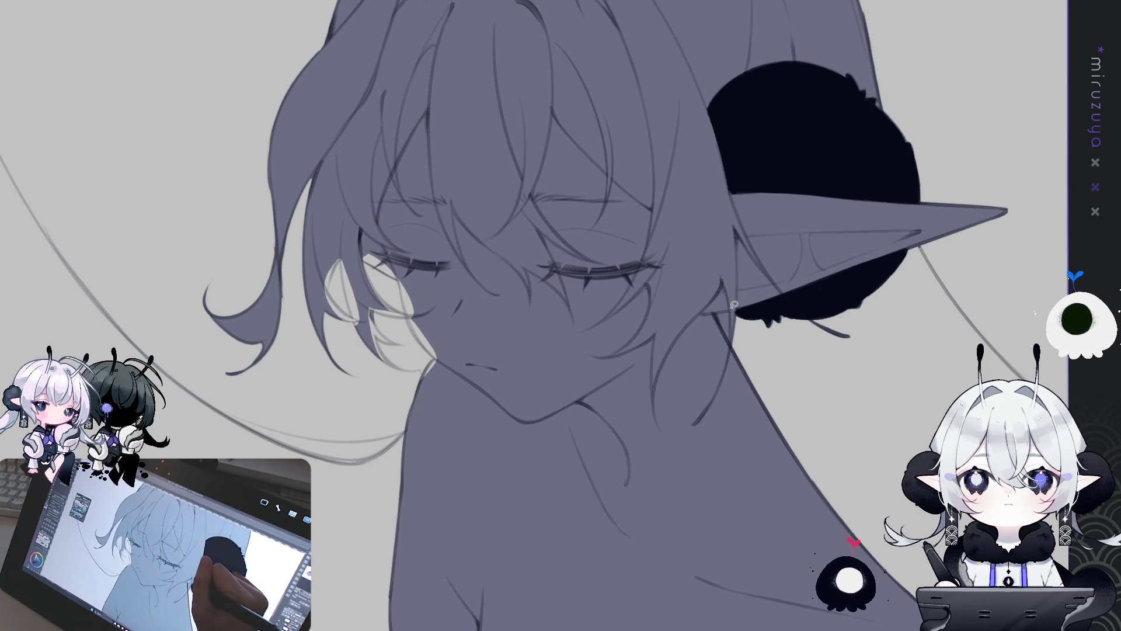
left_click_drag(715, 305, 718, 309)
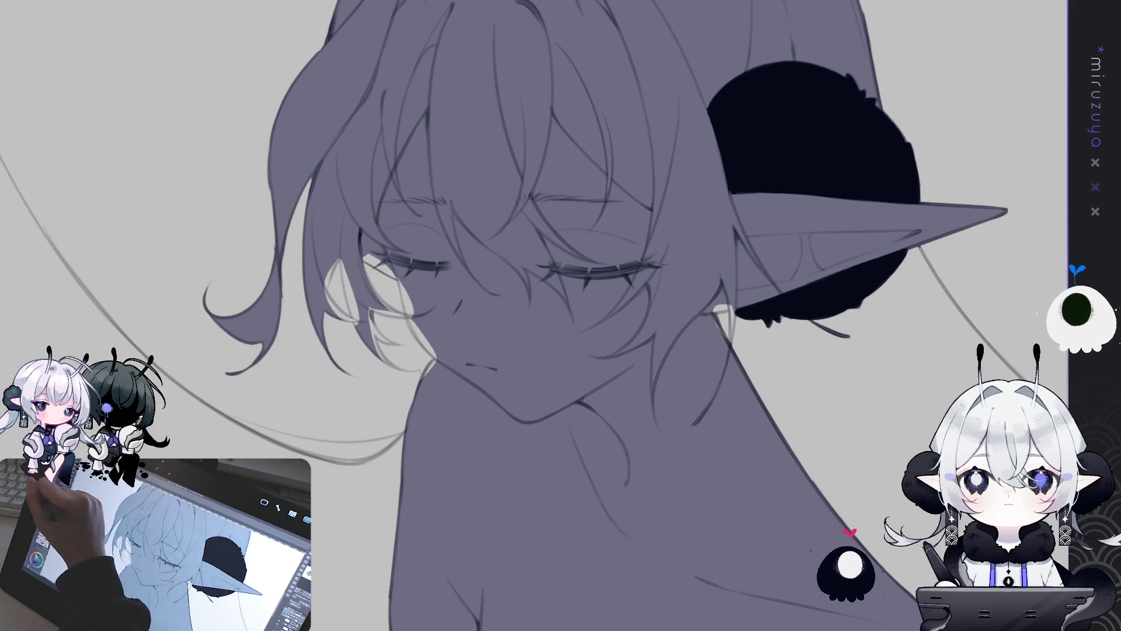
left_click_drag(346, 267, 333, 269)
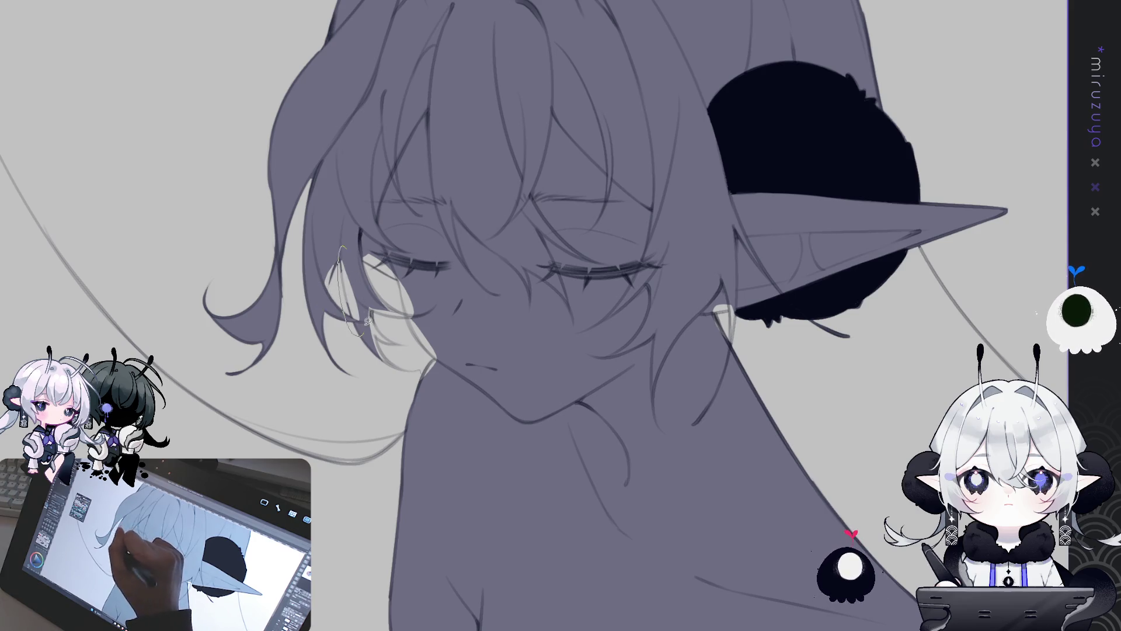
left_click_drag(368, 322, 380, 301)
left_click_drag(374, 356, 371, 285)
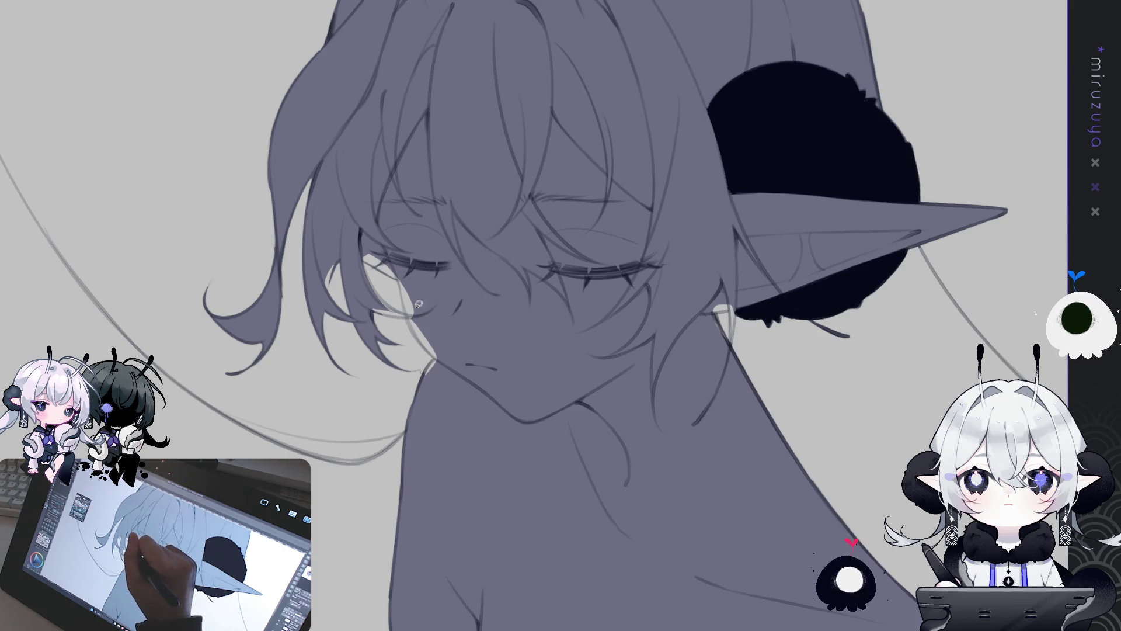
left_click_drag(367, 234, 402, 259)
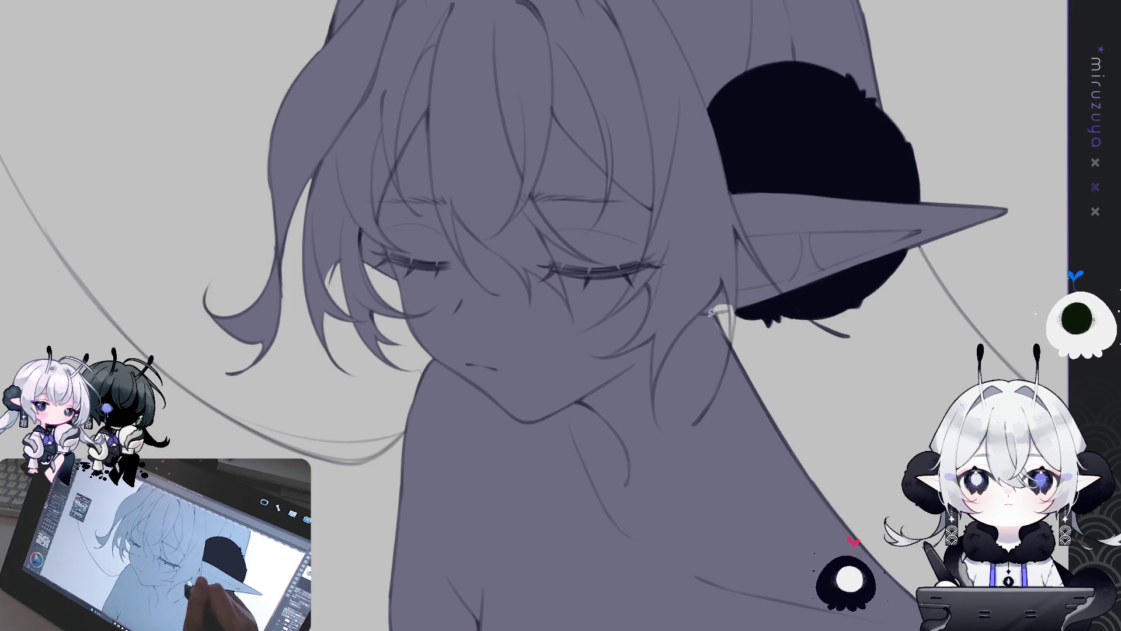
Fill the pale strand beside the ear and pan over head and neck to check the fill
mouse_move(711, 313)
left_mouse_down()
mouse_move(733, 292)
mouse_move(725, 319)
left_mouse_up()
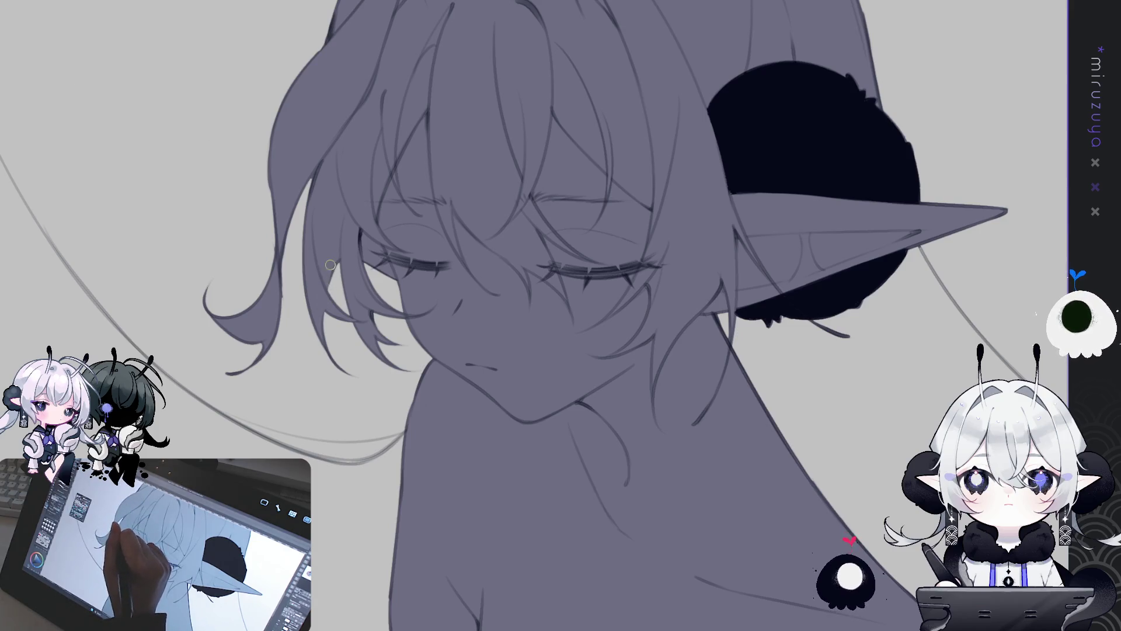
left_click_drag(1086, 485, 857, 444)
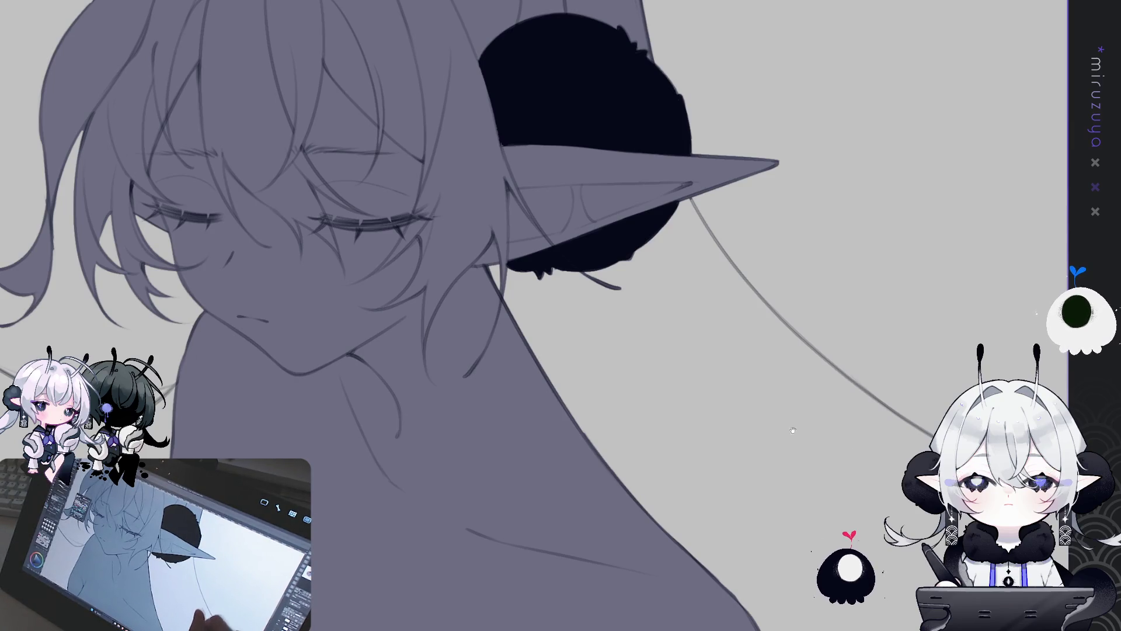
left_click_drag(526, 234, 607, 534)
mouse_move(584, 584)
left_mouse_down()
mouse_move(555, 456)
mouse_move(538, 12)
left_mouse_up()
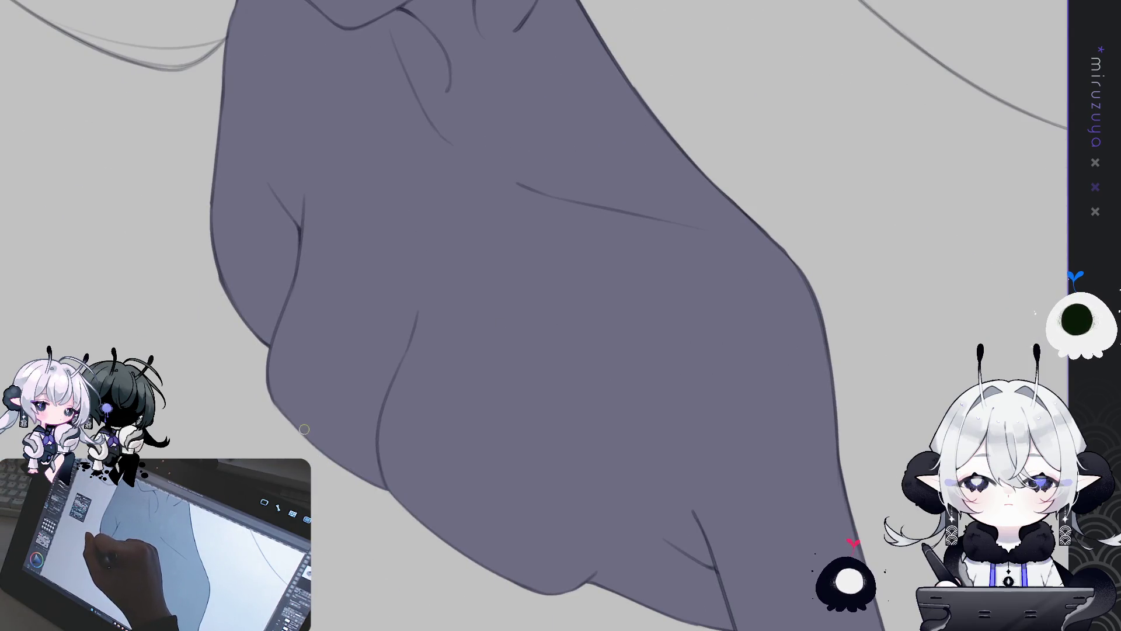
key("ctrl+0")
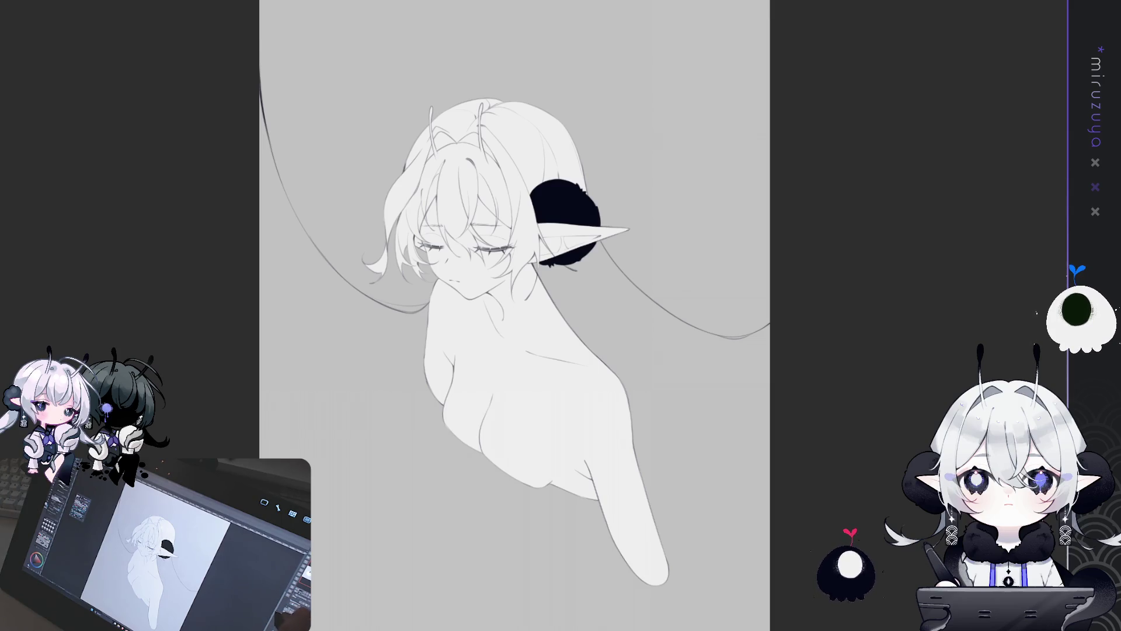
Zoom in on the head and ear and turn the blue rough sketch back on
left_click_drag(911, 376, 906, 343)
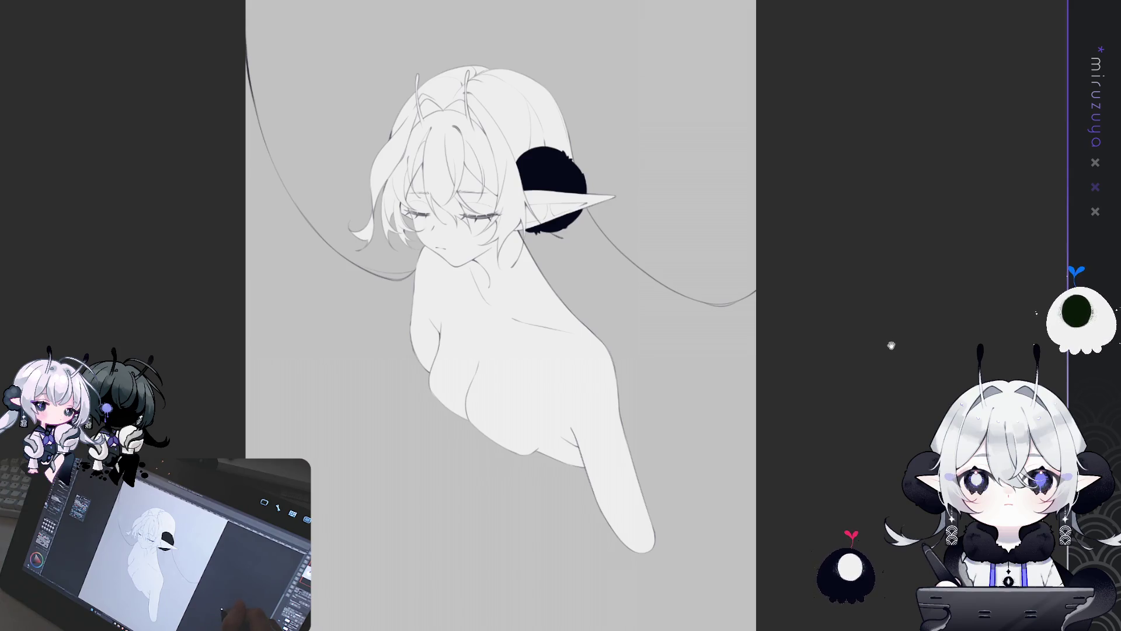
left_click_drag(860, 322, 879, 360)
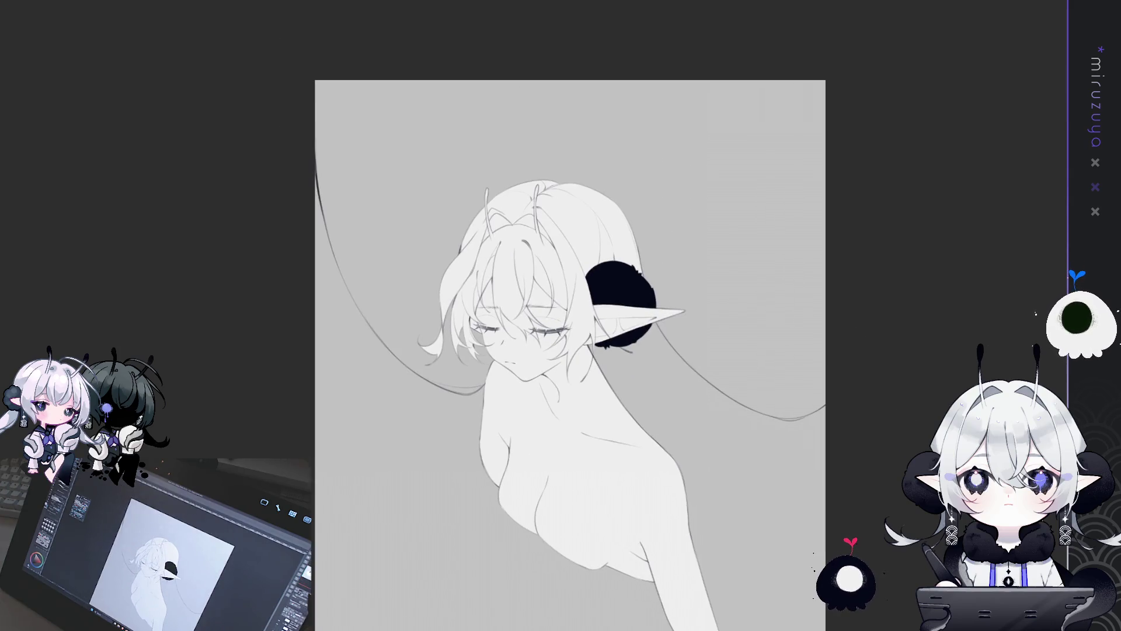
scroll(880, 360, "up", 3)
key("minus")
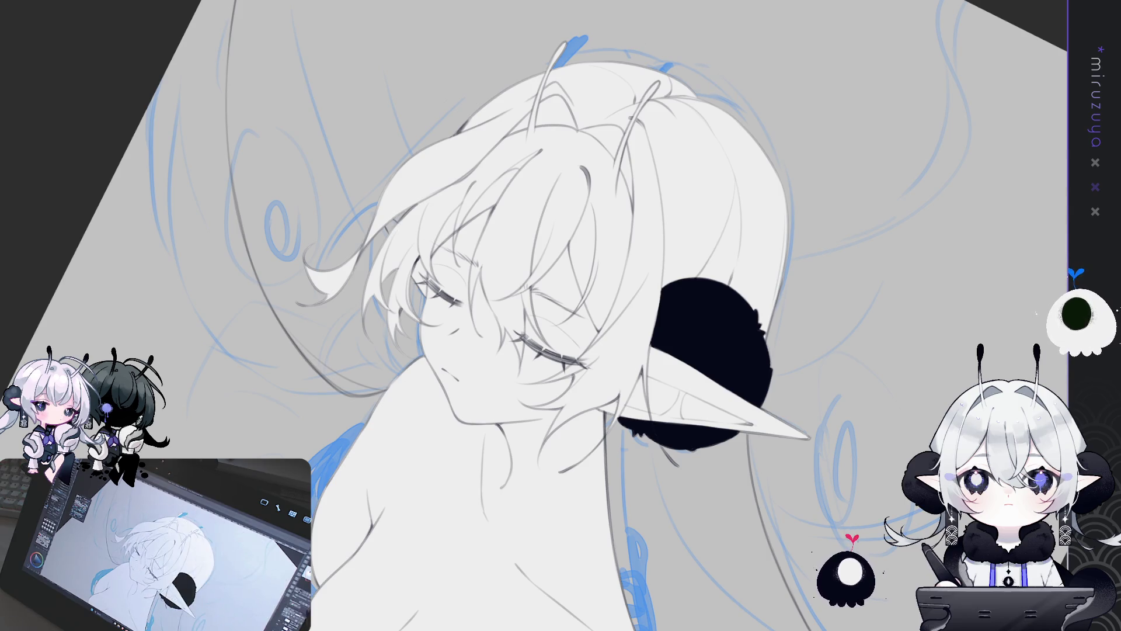
key("r")
key("ctrl+0")
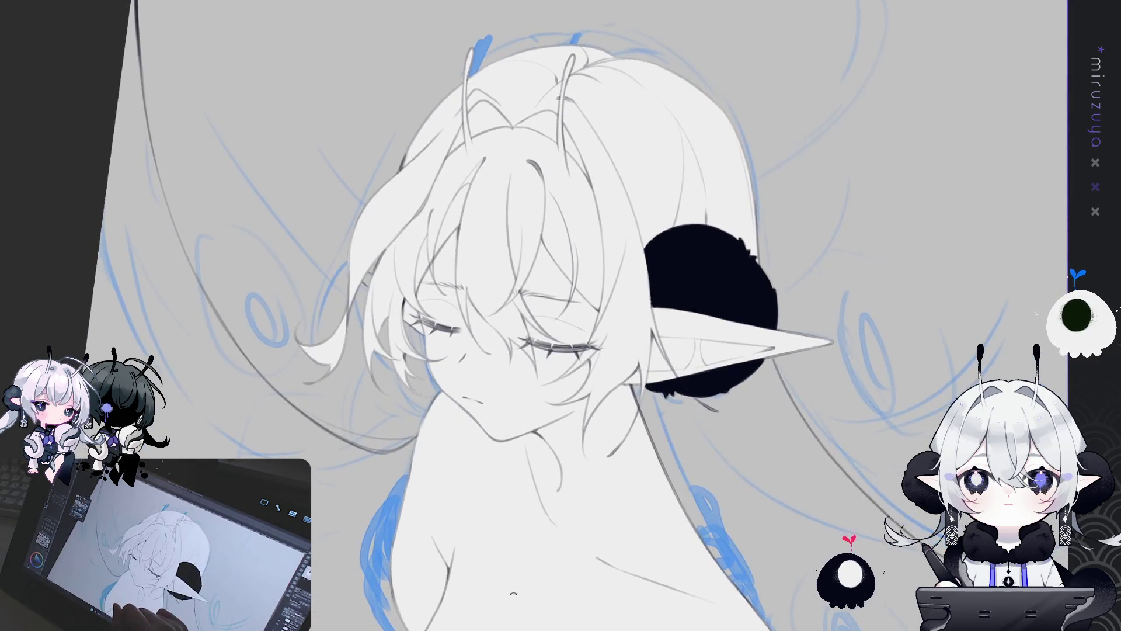
scroll(728, 336, "down", 3)
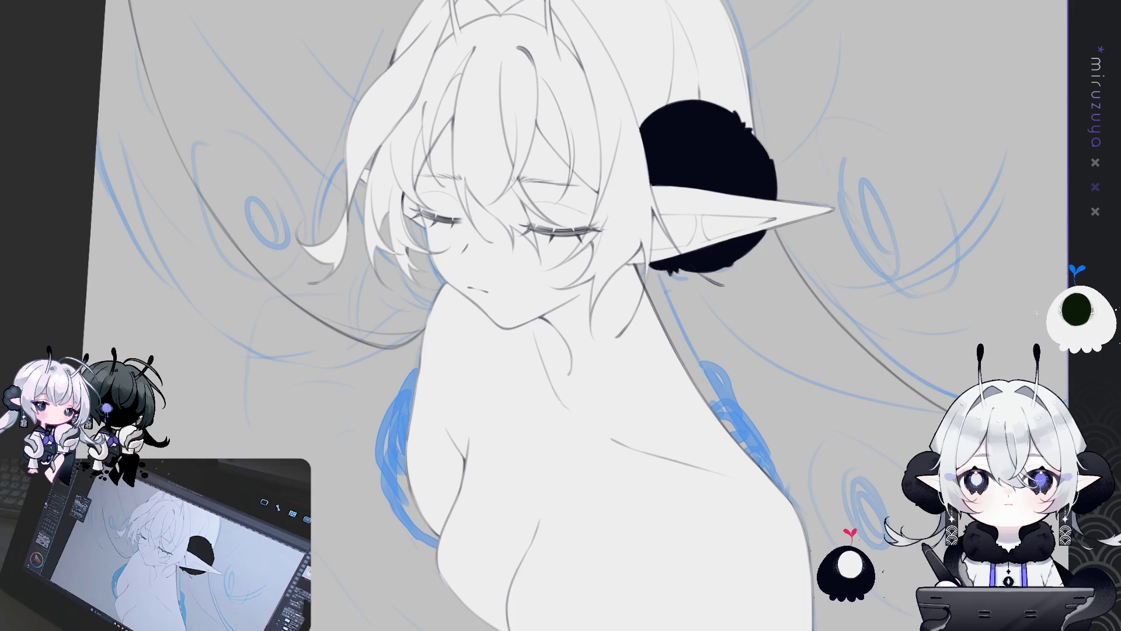
key("ctrl+minus")
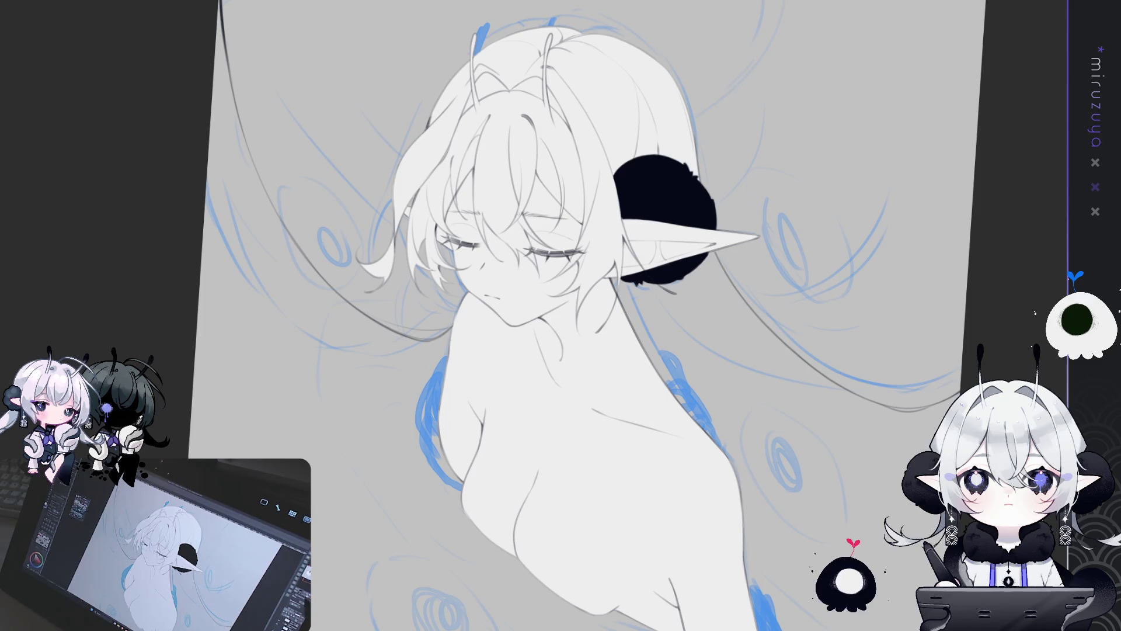
key("ctrl+at")
left_click_drag(862, 336, 827, 289)
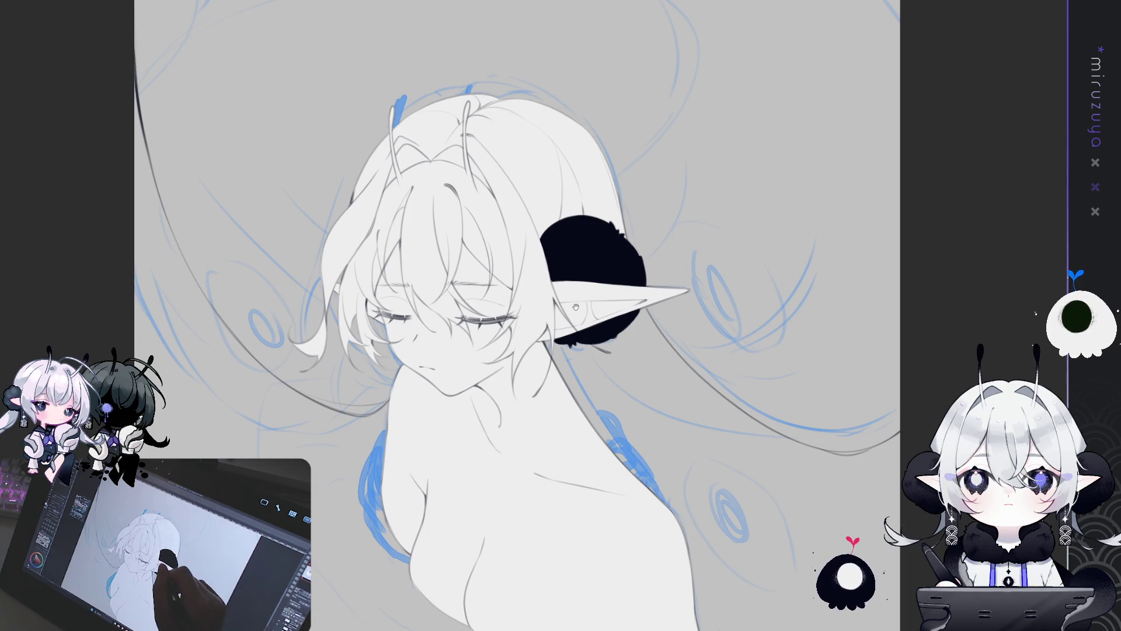
Lasso-fill the hair purple, tracing from the ear down the neck and cheek and over the head
left_click_drag(314, 273, 315, 284)
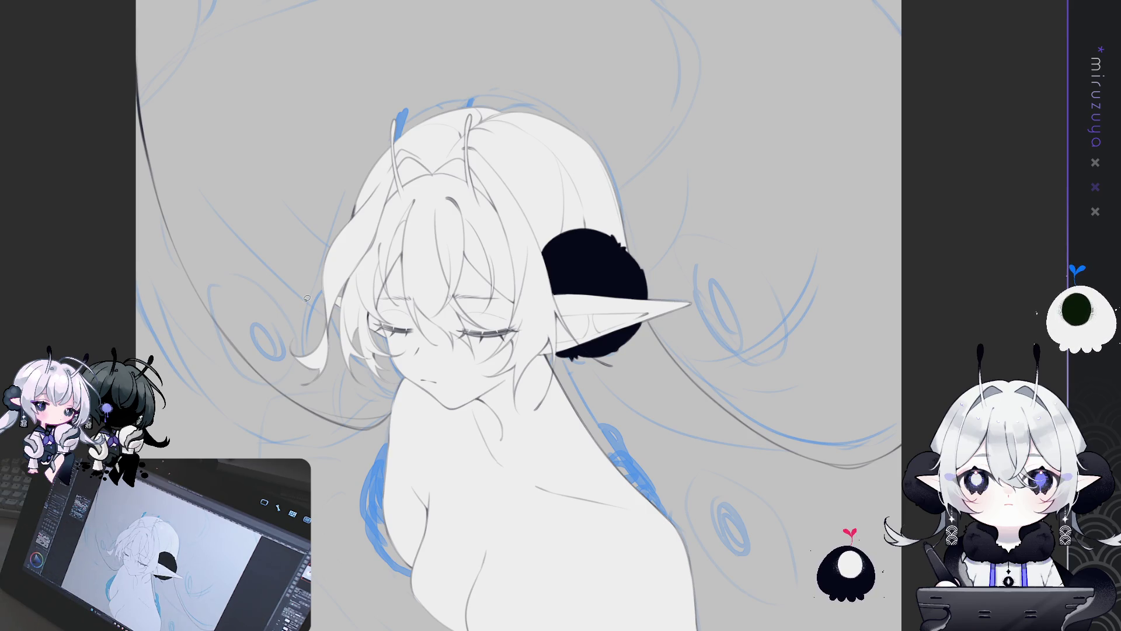
mouse_move(652, 304)
left_mouse_down()
mouse_move(596, 301)
mouse_move(565, 313)
left_mouse_up()
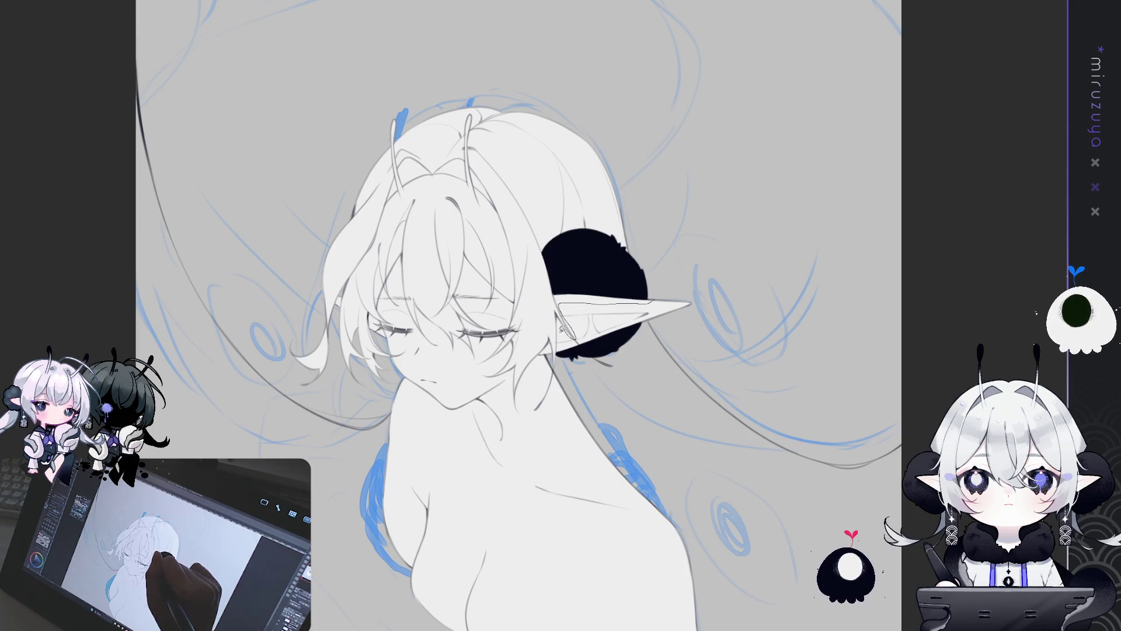
left_click_drag(563, 354, 518, 419)
left_click_drag(508, 381, 407, 334)
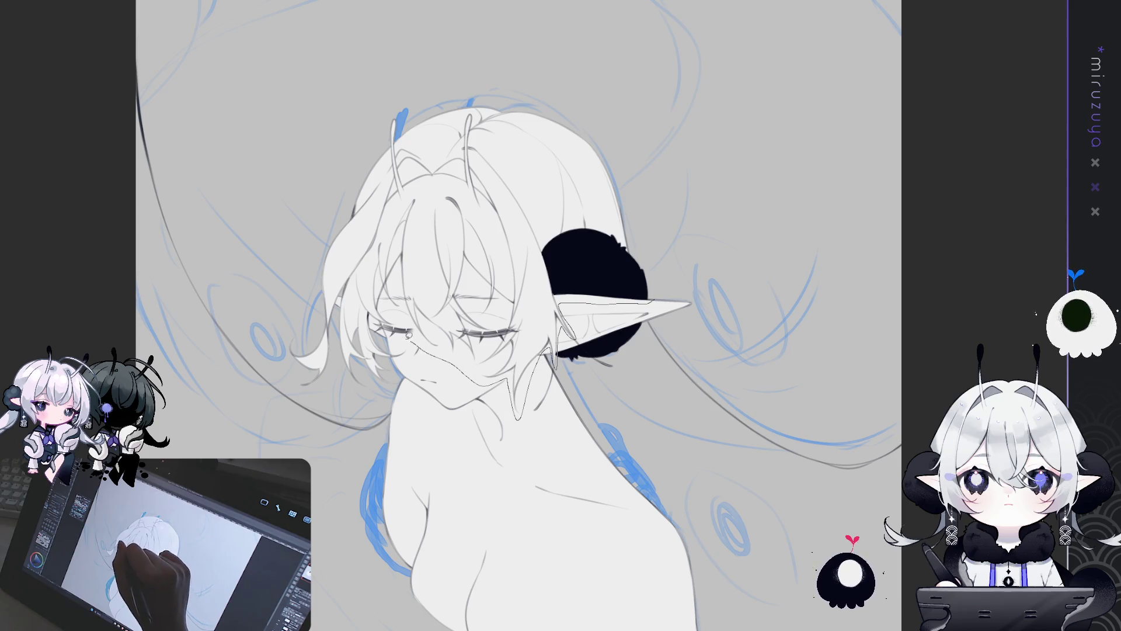
mouse_move(379, 400)
left_mouse_down()
mouse_move(684, 167)
mouse_move(663, 267)
left_mouse_up()
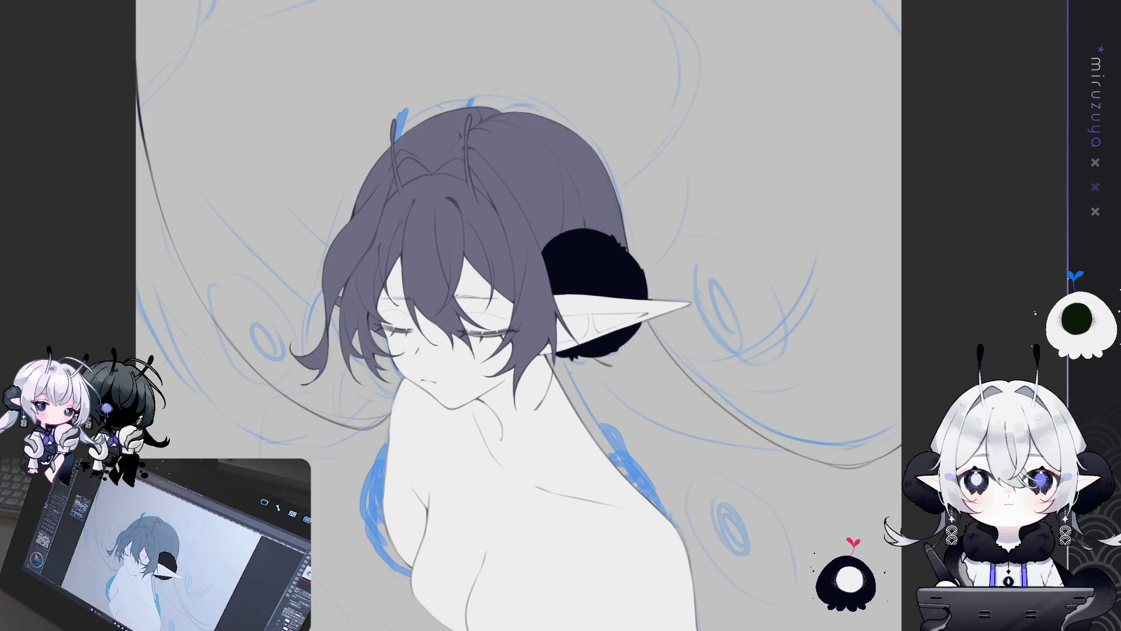